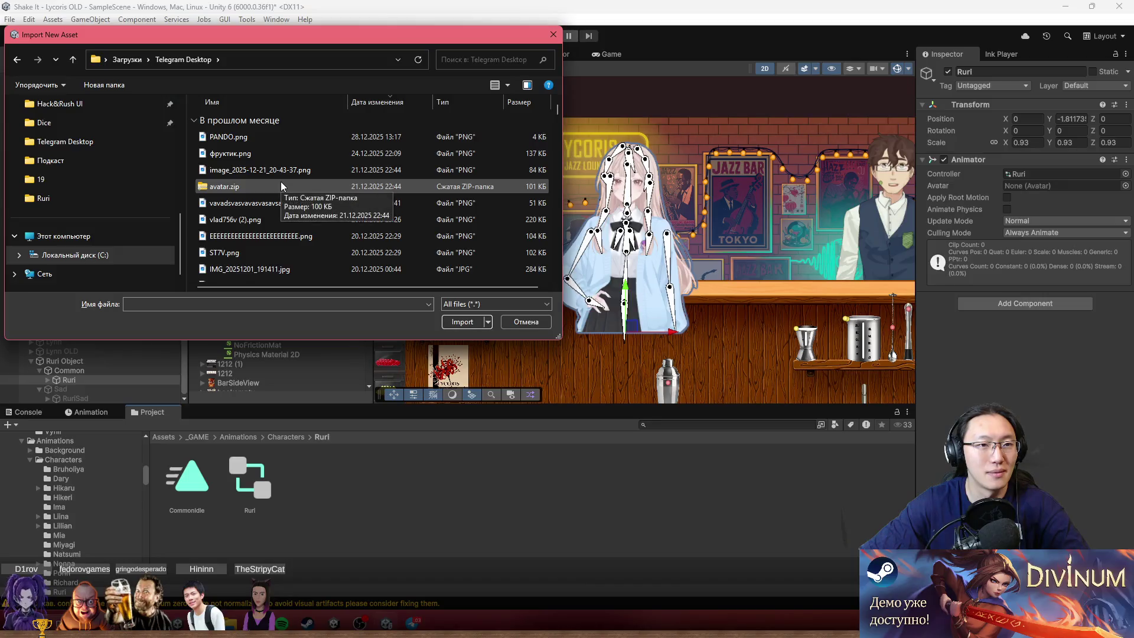
Browse the Import New Asset file groups and navigate into Downloads > Telegram Desktop.
{"action": "scroll", "coordinate": [300, 232], "scroll_direction": "down", "scroll_amount": 5}
{"action": "scroll", "coordinate": [300, 232], "scroll_direction": "up", "scroll_amount": 5}
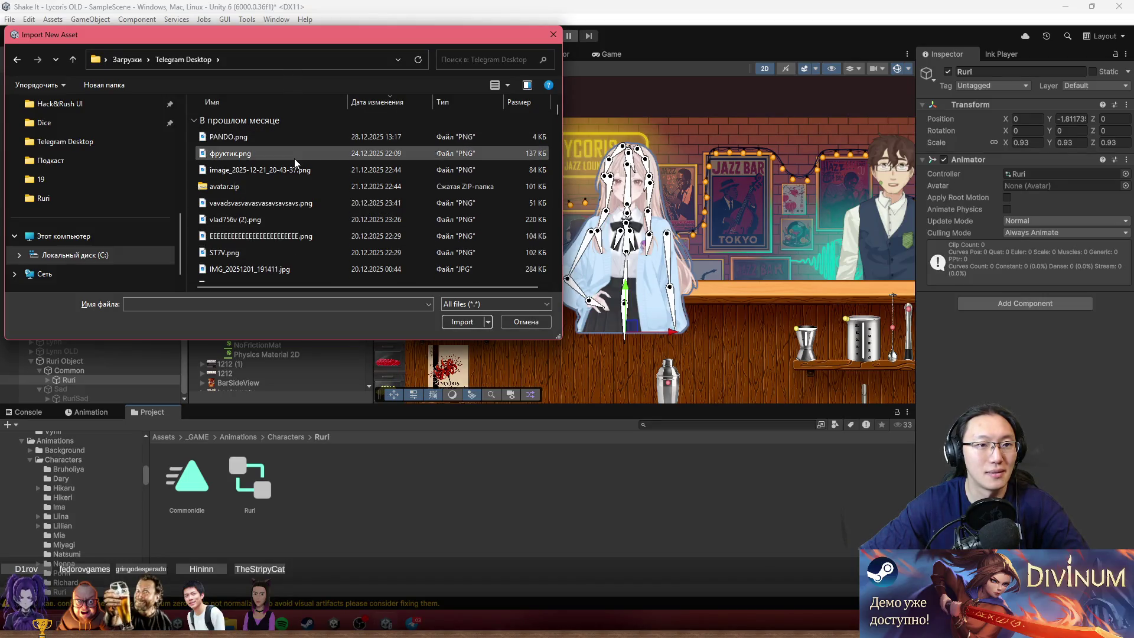
{"action": "scroll", "coordinate": [197, 124], "scroll_direction": "down", "scroll_amount": 2}
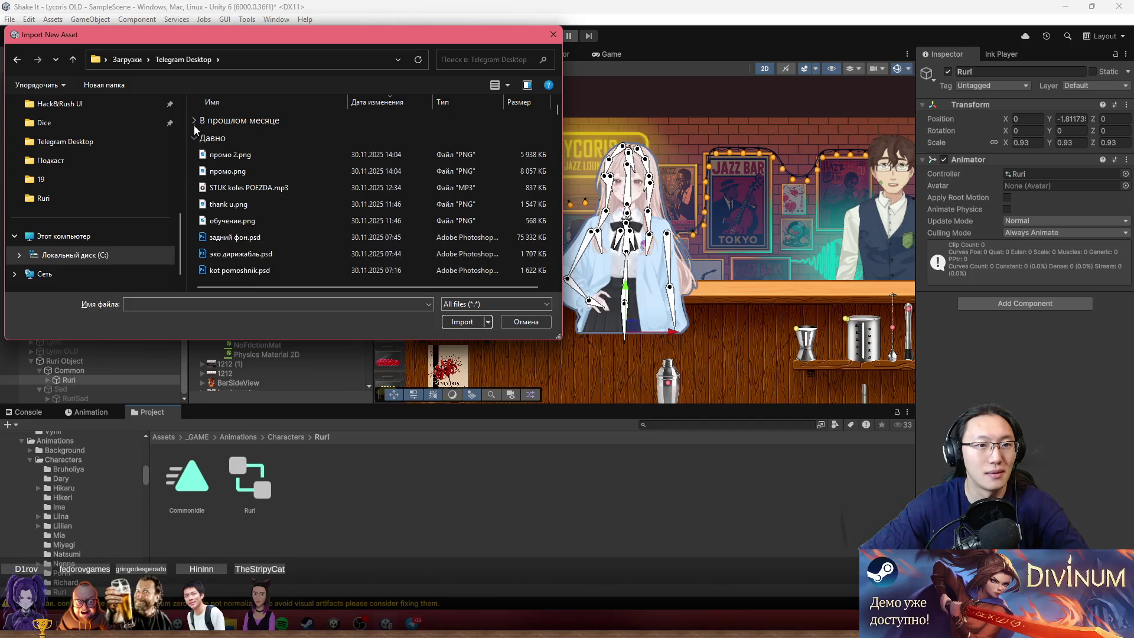
{"action": "left_click", "coordinate": [197, 123]}
{"action": "left_click", "coordinate": [193, 138]}
{"action": "left_click", "coordinate": [194, 122]}
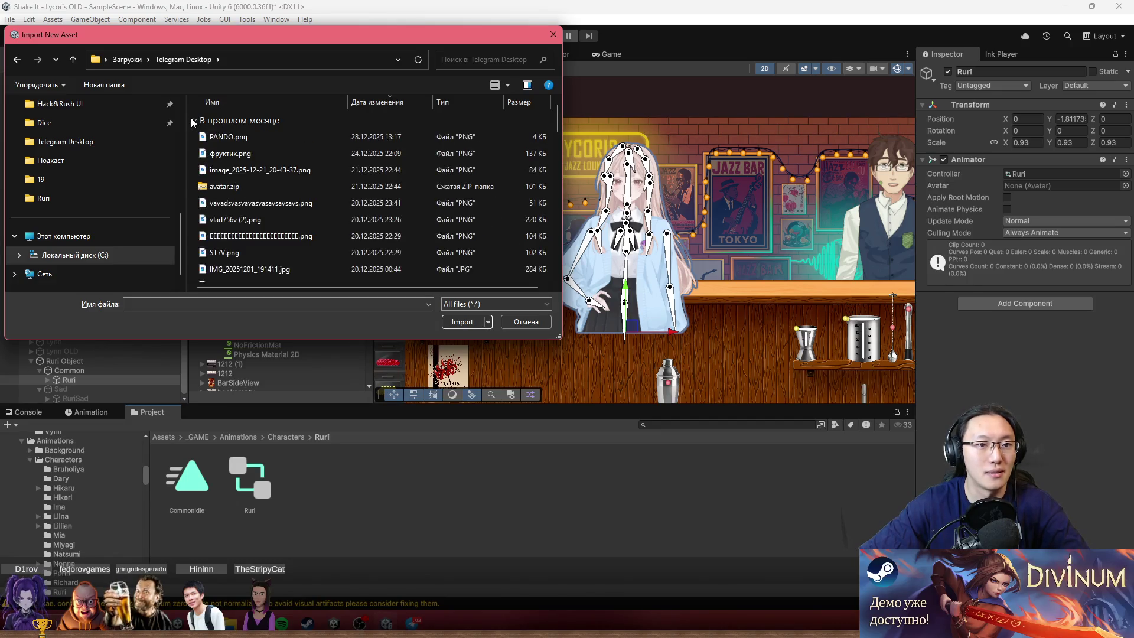
{"action": "left_click", "coordinate": [194, 122]}
{"action": "left_click", "coordinate": [194, 123]}
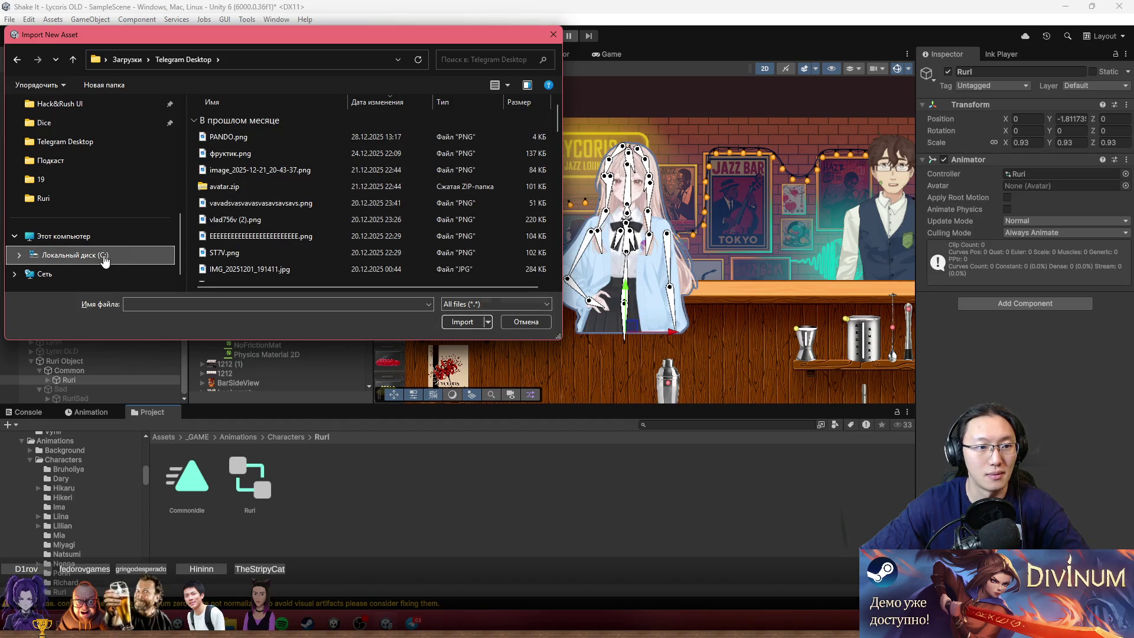
{"action": "left_click", "coordinate": [127, 59]}
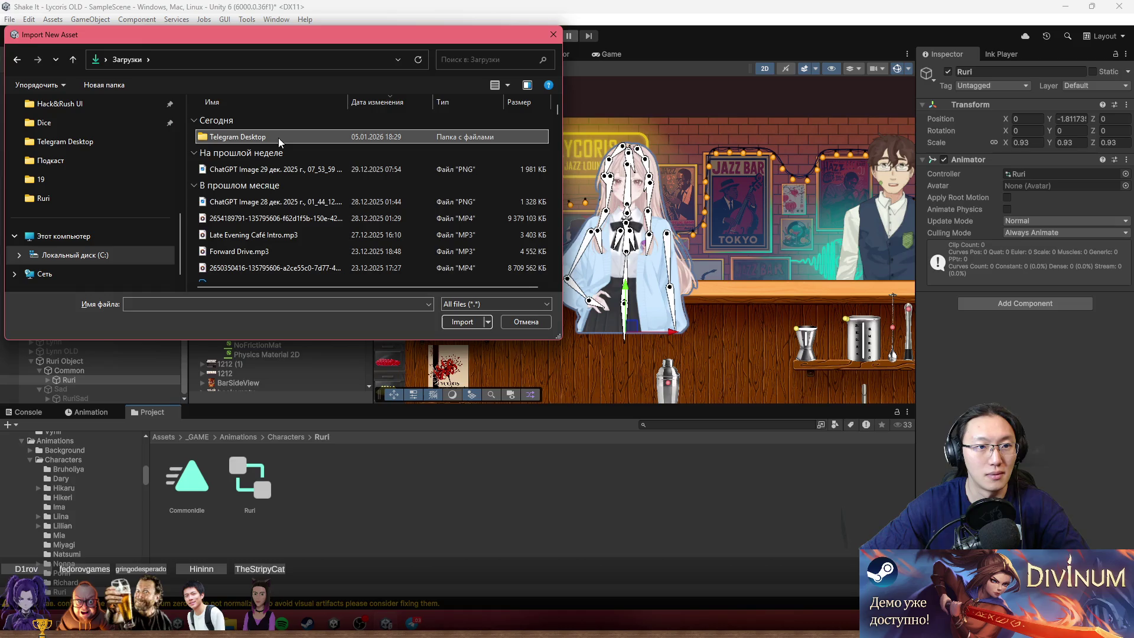
{"action": "double_click", "coordinate": [278, 137]}
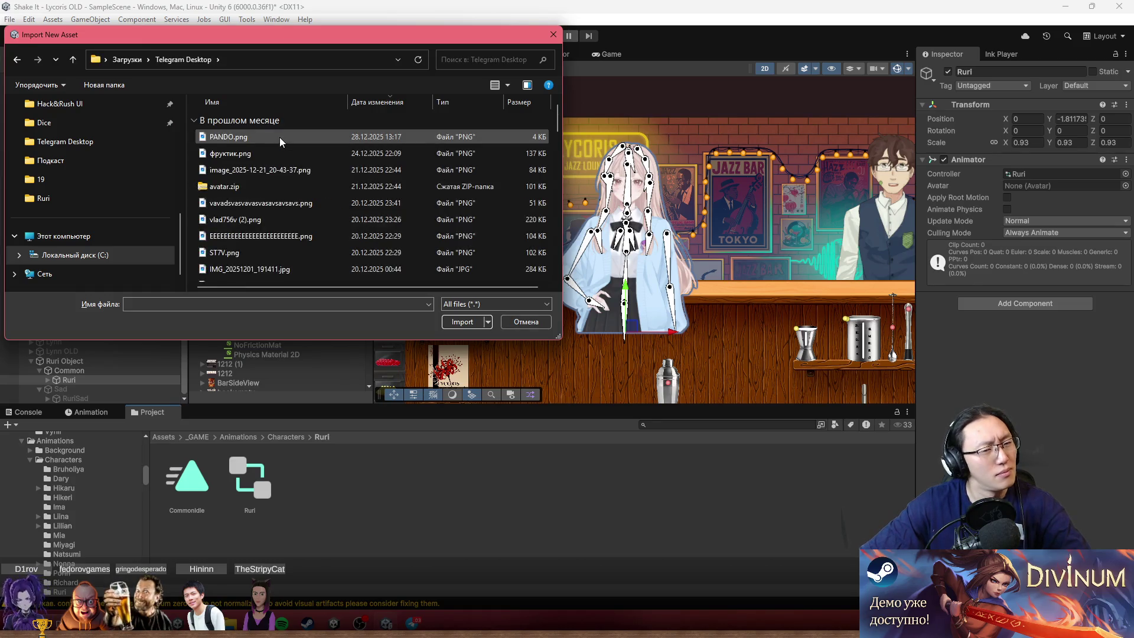
Cancel the import, copy the Telegram Desktop folder path in File Explorer, and return to Unity.
{"action": "left_click", "coordinate": [526, 323]}
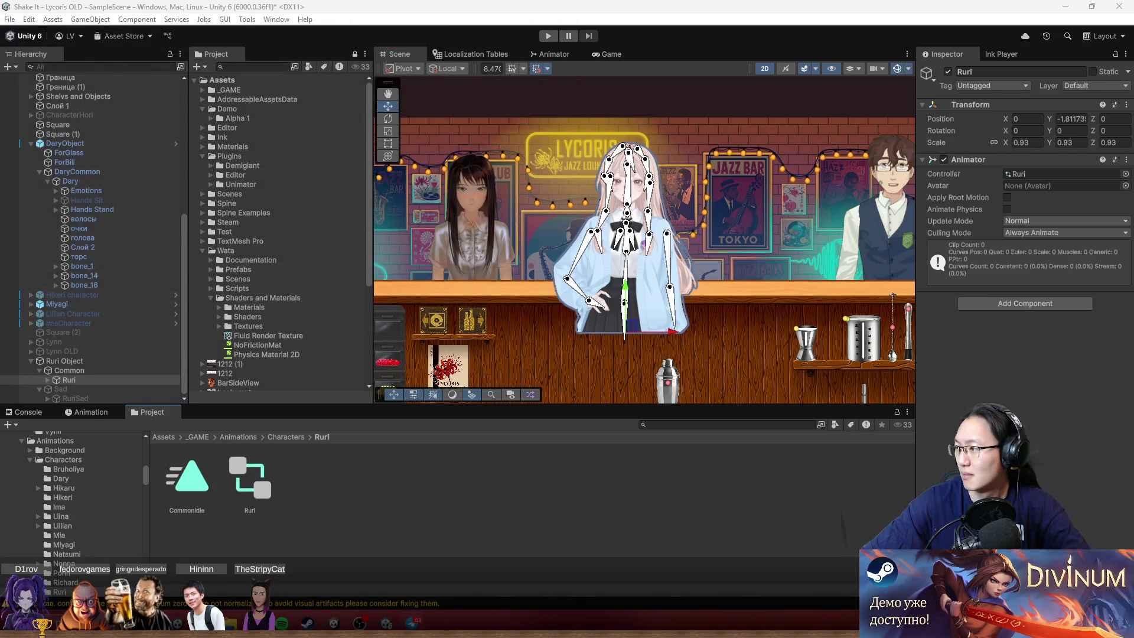
{"action": "key", "text": "alt+Tab"}
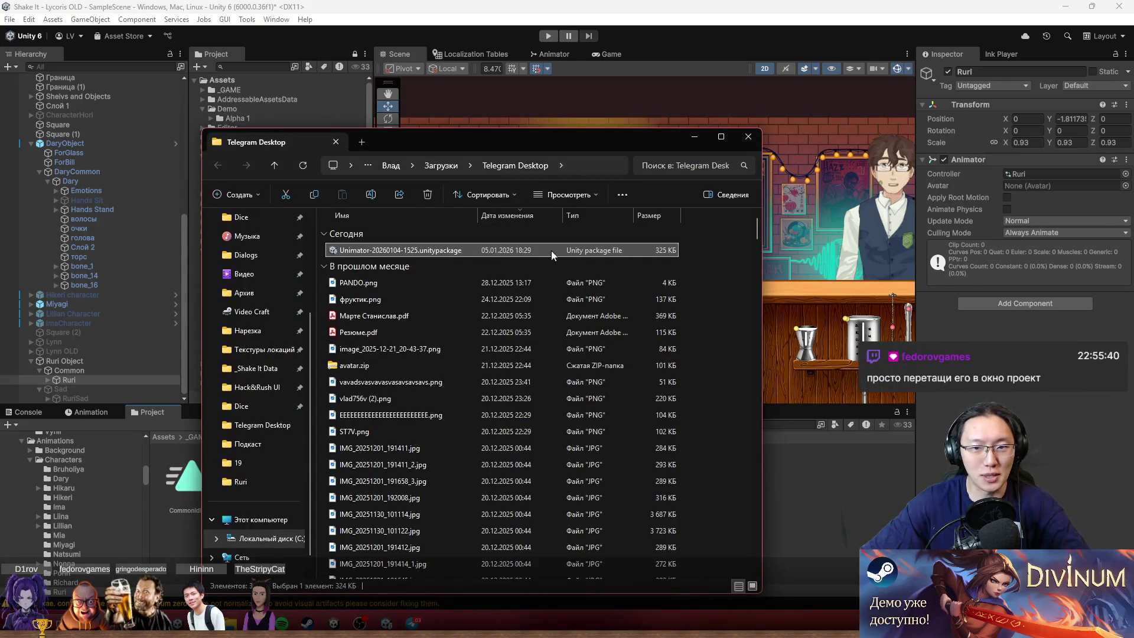
{"action": "left_click", "coordinate": [593, 168]}
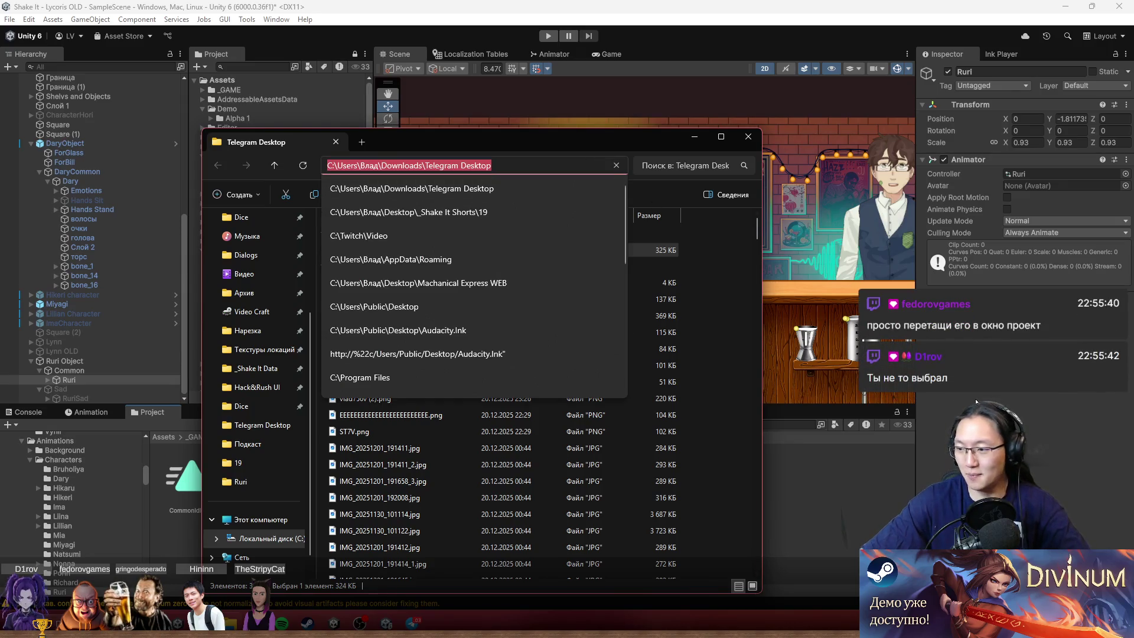
{"action": "key", "text": "alt+Tab"}
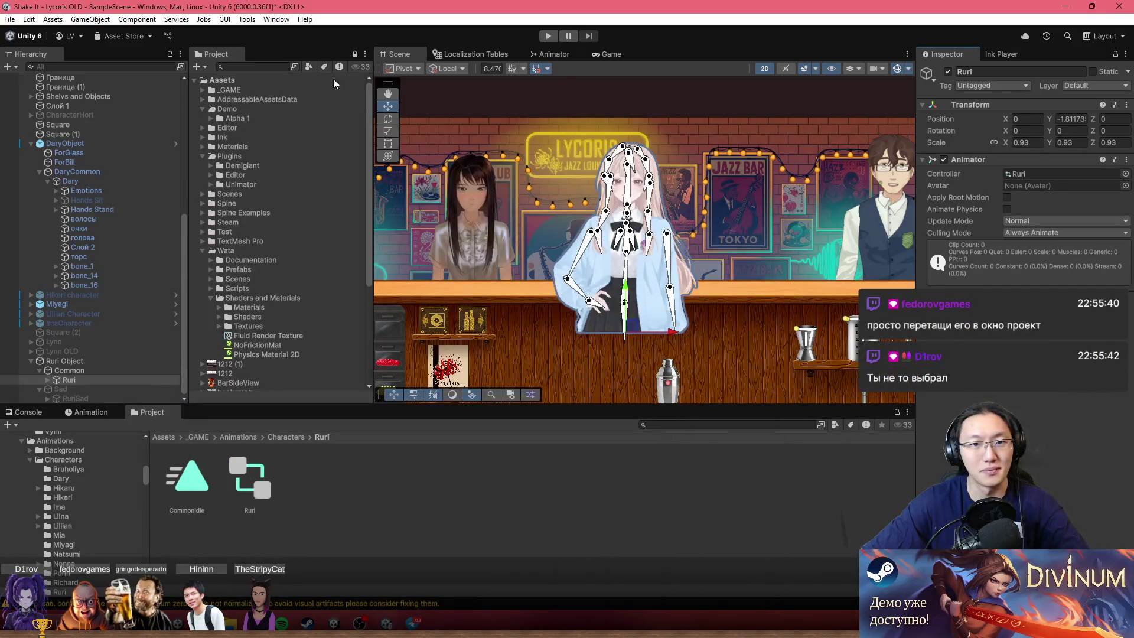
Try Import New Asset at the pasted Telegram Desktop path, then cancel it.
{"action": "left_click", "coordinate": [242, 474]}
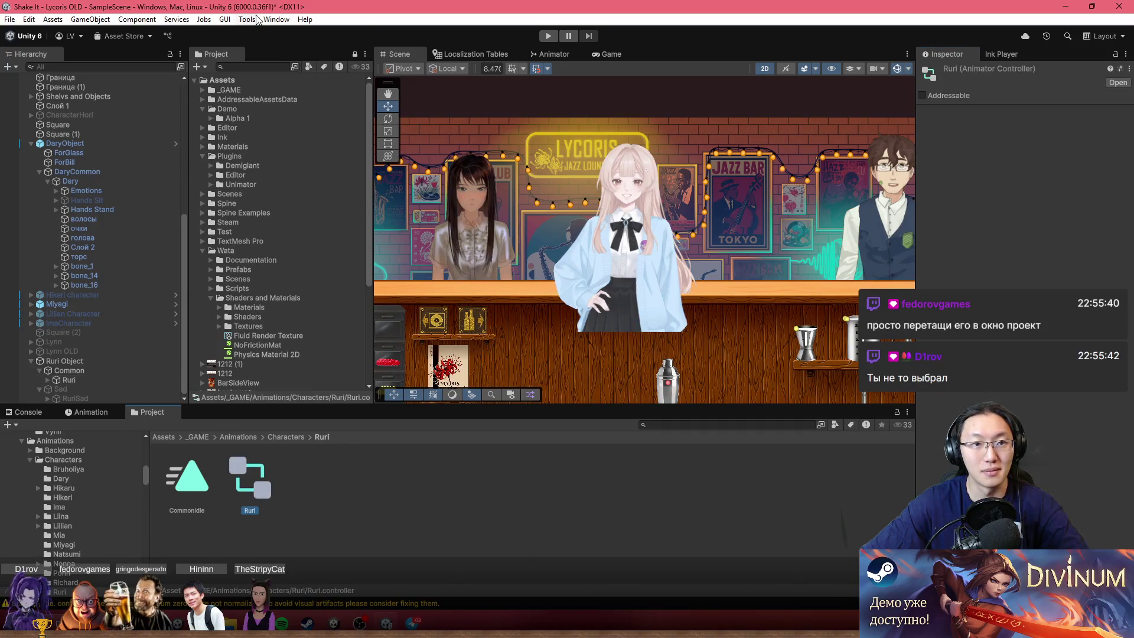
{"action": "left_click", "coordinate": [53, 19]}
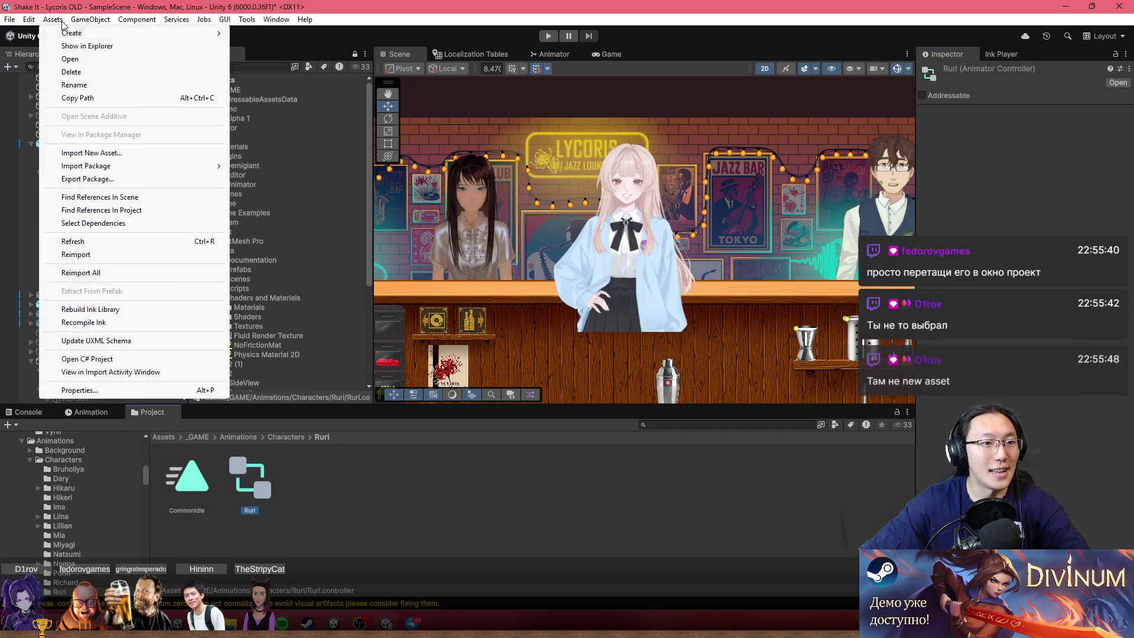
{"action": "left_click", "coordinate": [152, 152]}
{"action": "left_click", "coordinate": [342, 61]}
{"action": "type", "text": "C:\\Users\\Влад\\Downloads\\Telegram Desktop"}
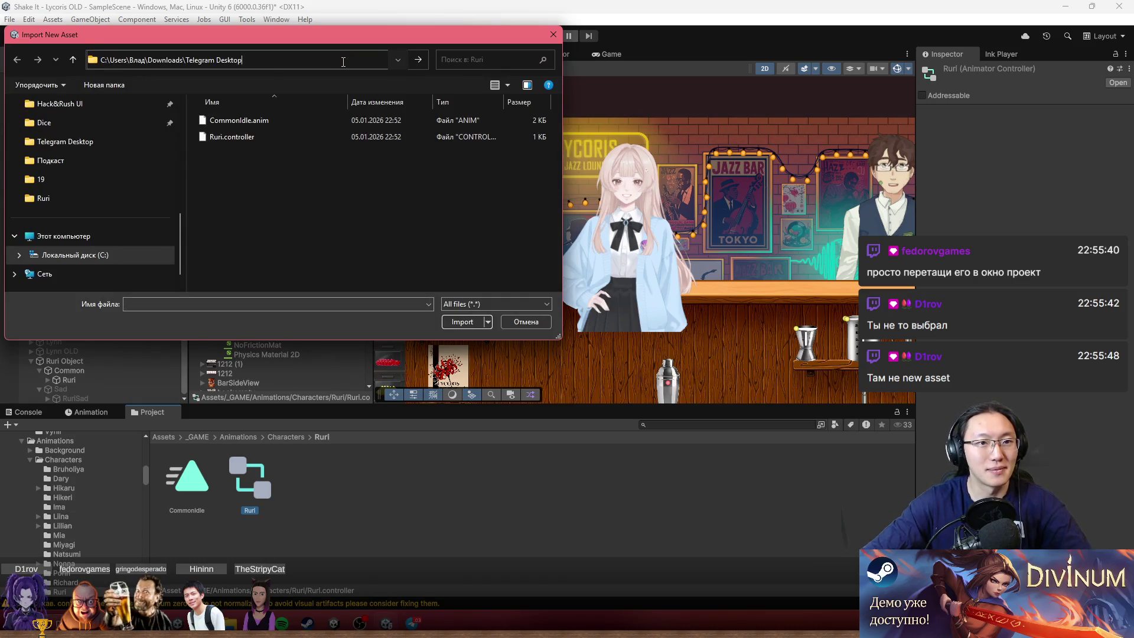
{"action": "key", "text": "Return"}
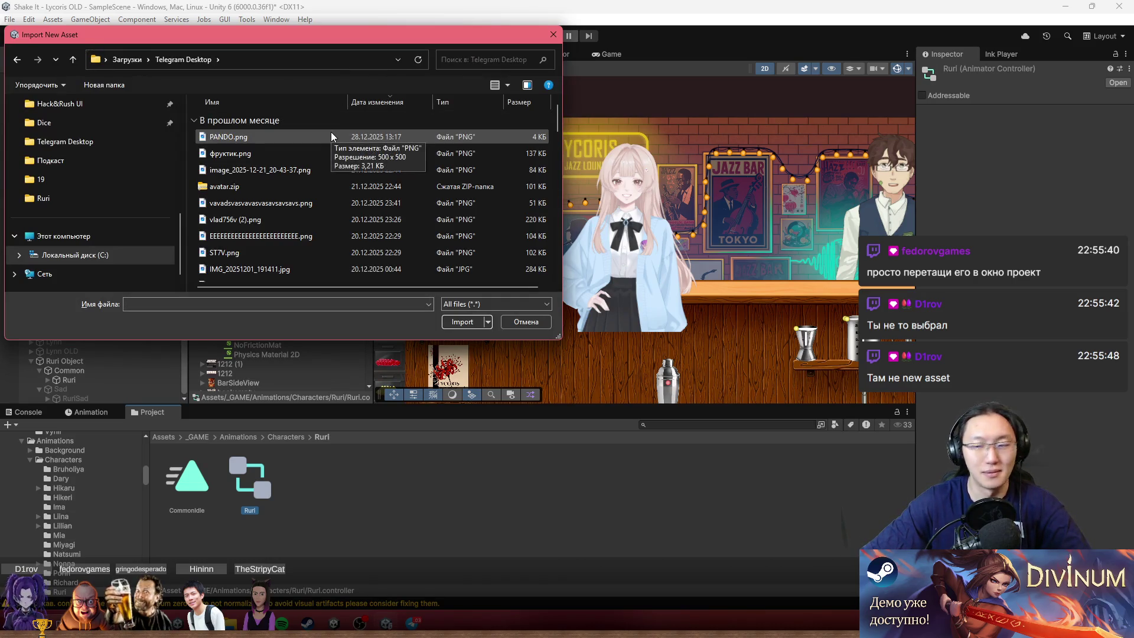
{"action": "left_click", "coordinate": [525, 322]}
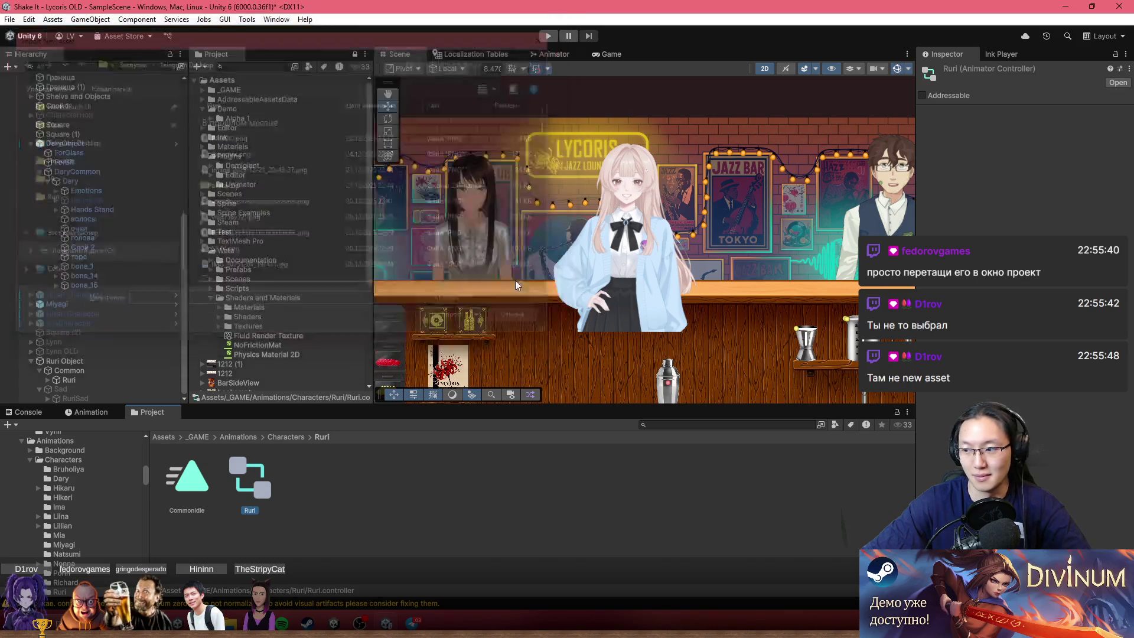
Use Import Package > Custom Package at the Telegram Desktop path to open the Unimator package.
{"action": "left_click", "coordinate": [52, 20]}
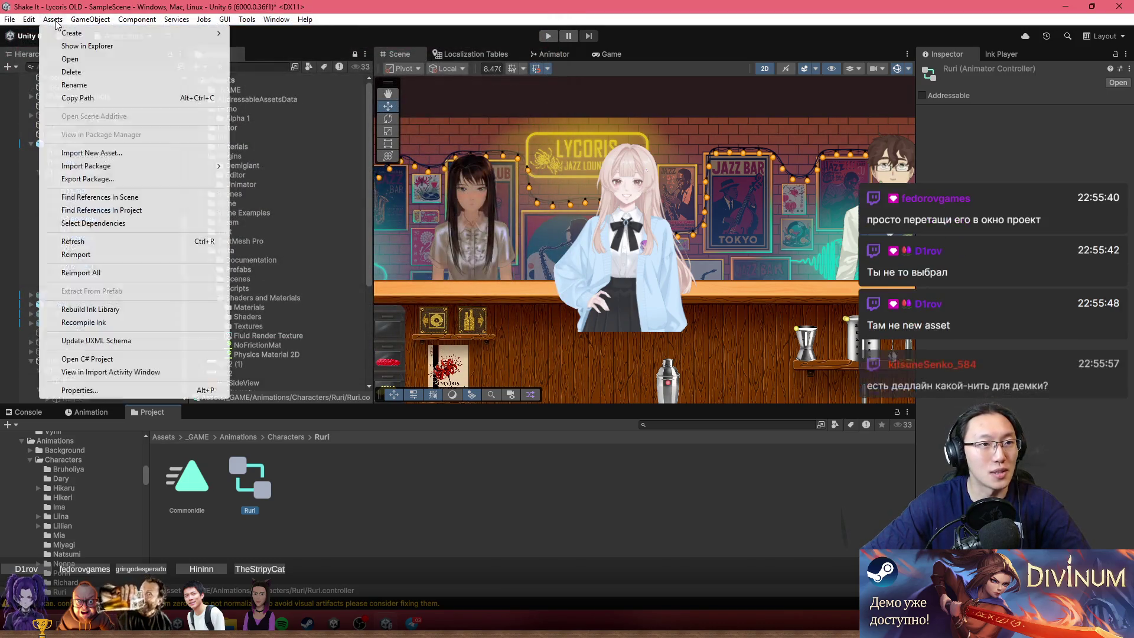
{"action": "mouse_move", "coordinate": [93, 165]}
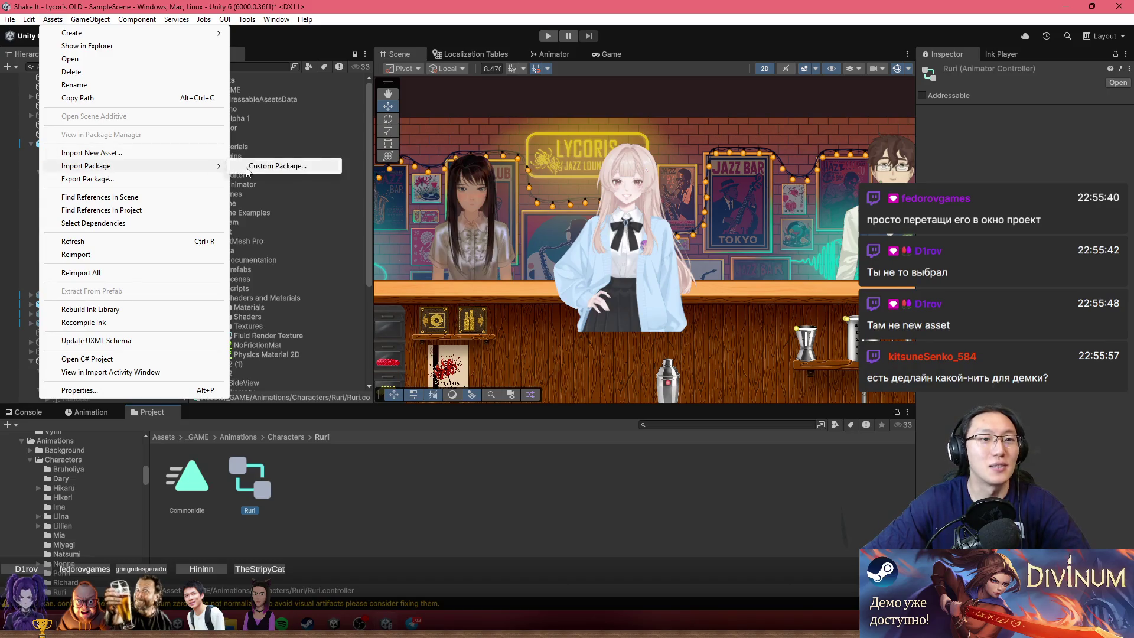
{"action": "left_click", "coordinate": [271, 168]}
{"action": "left_click", "coordinate": [360, 59]}
{"action": "type", "text": "C:\\Users\\Влад\\Downloads\\Telegram Desktop"}
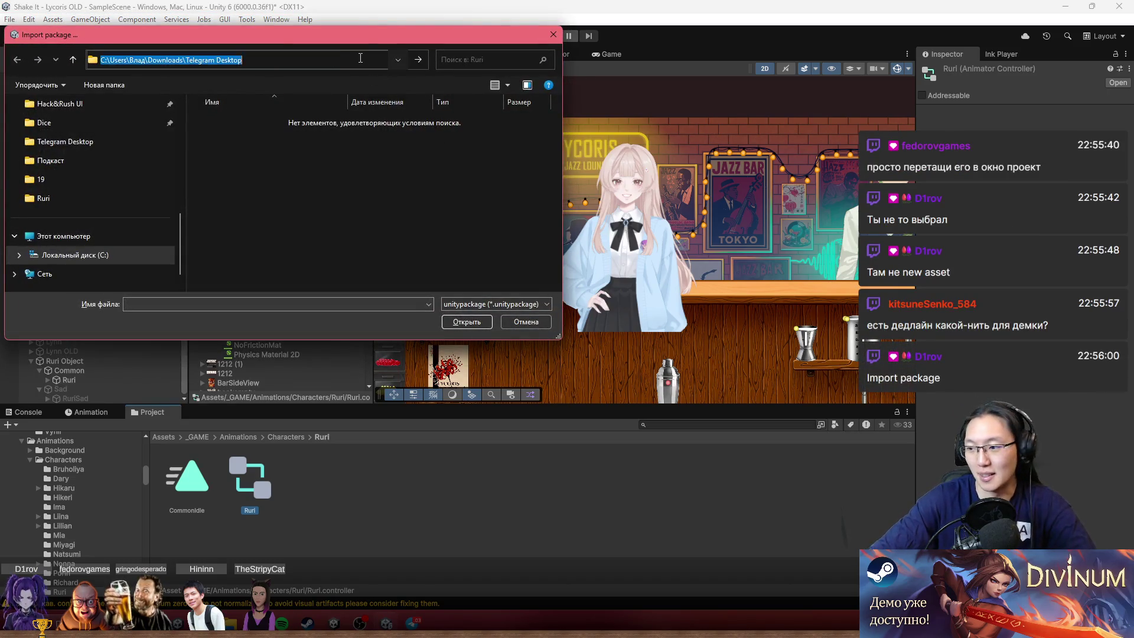
{"action": "key", "text": "Return"}
{"action": "double_click", "coordinate": [277, 141]}
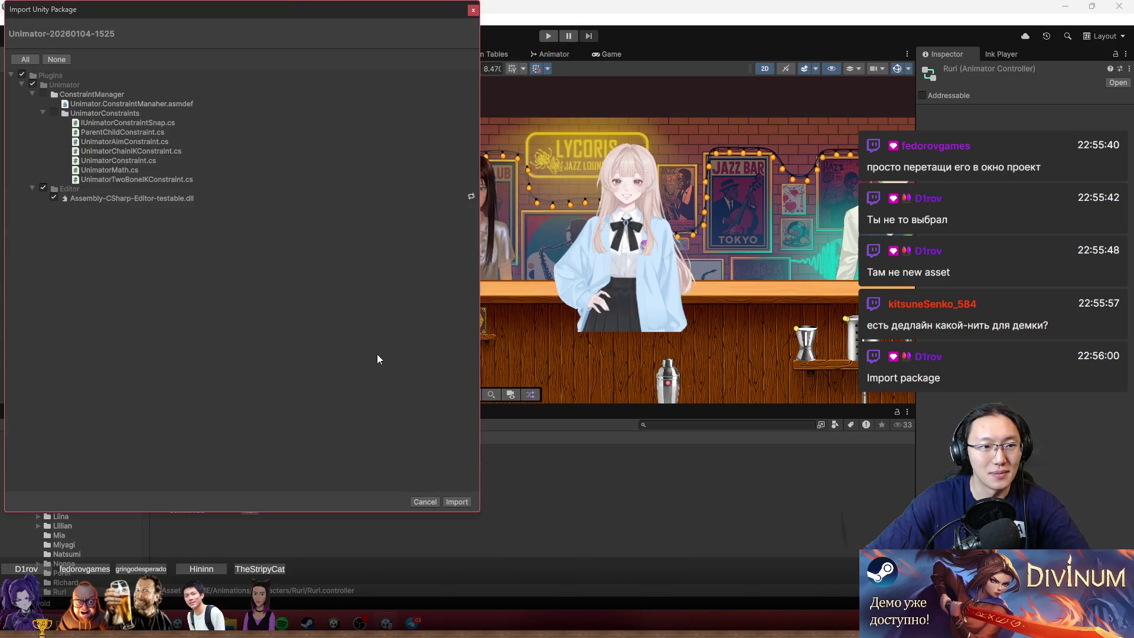
Check the ConstraintManager and UnimatorConstraints folders, import all files, and approve the assembly update.
{"action": "left_click", "coordinate": [45, 92]}
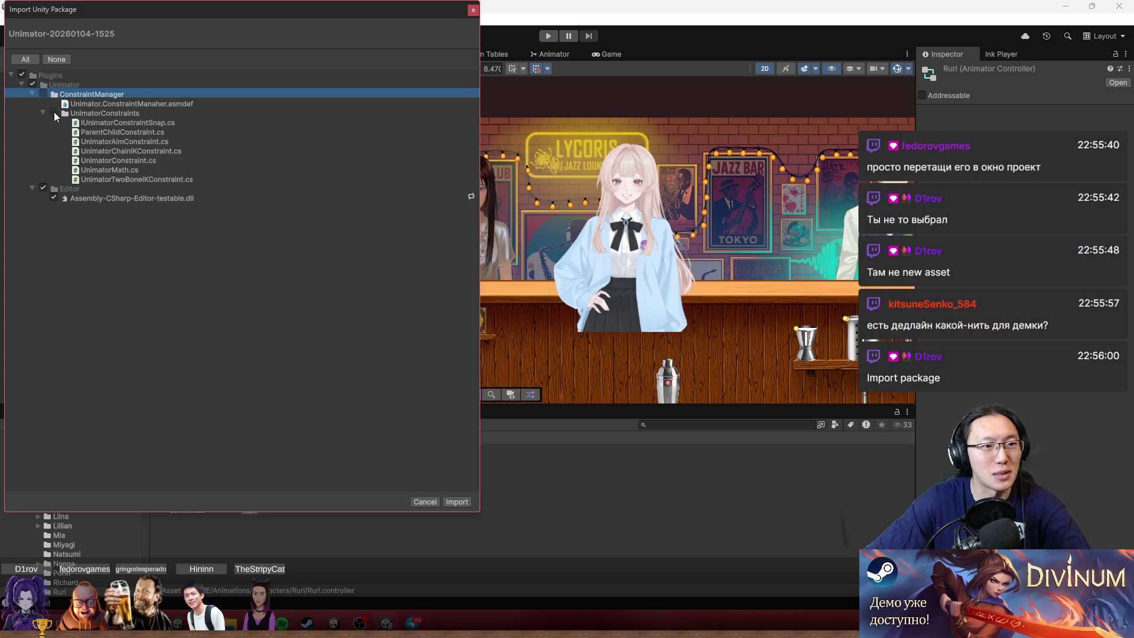
{"action": "left_click", "coordinate": [54, 113]}
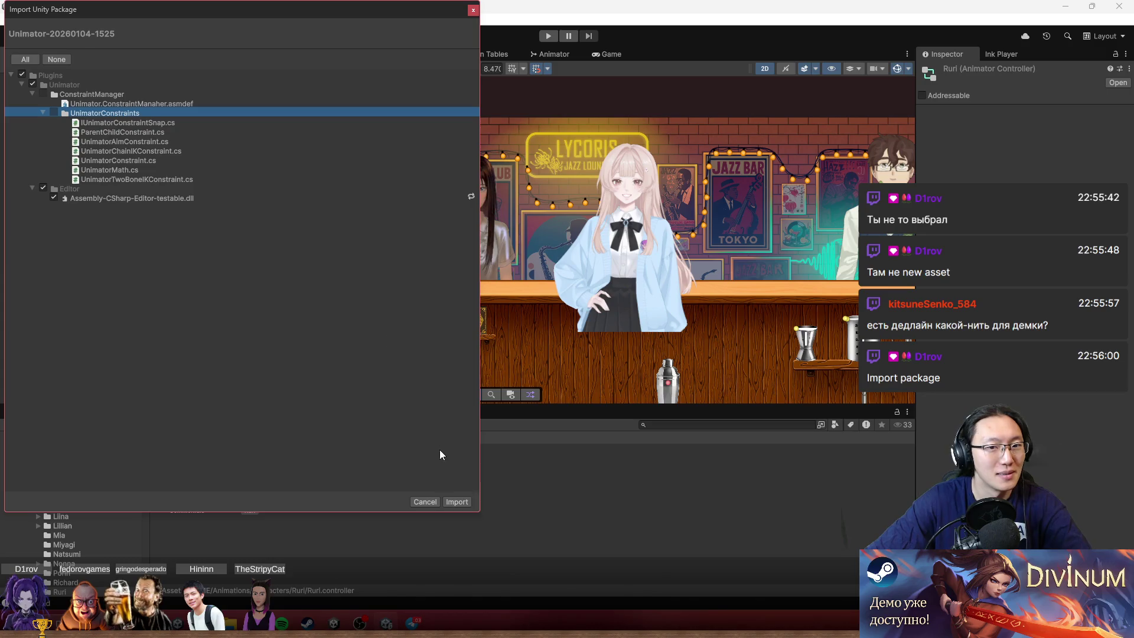
{"action": "left_click", "coordinate": [458, 502]}
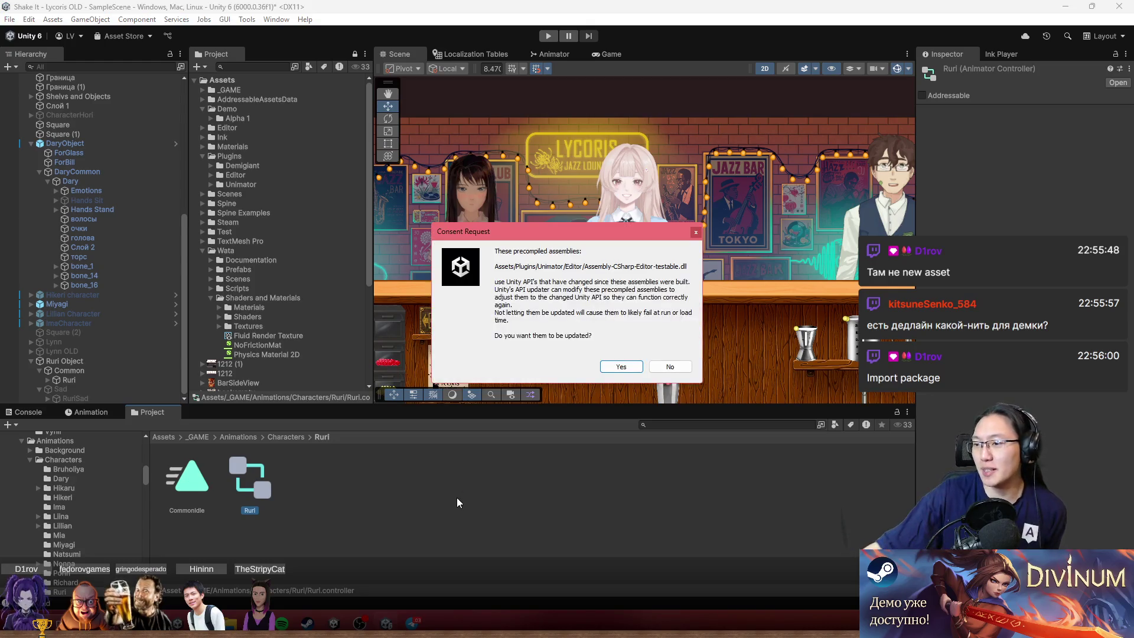
{"action": "left_click", "coordinate": [622, 367]}
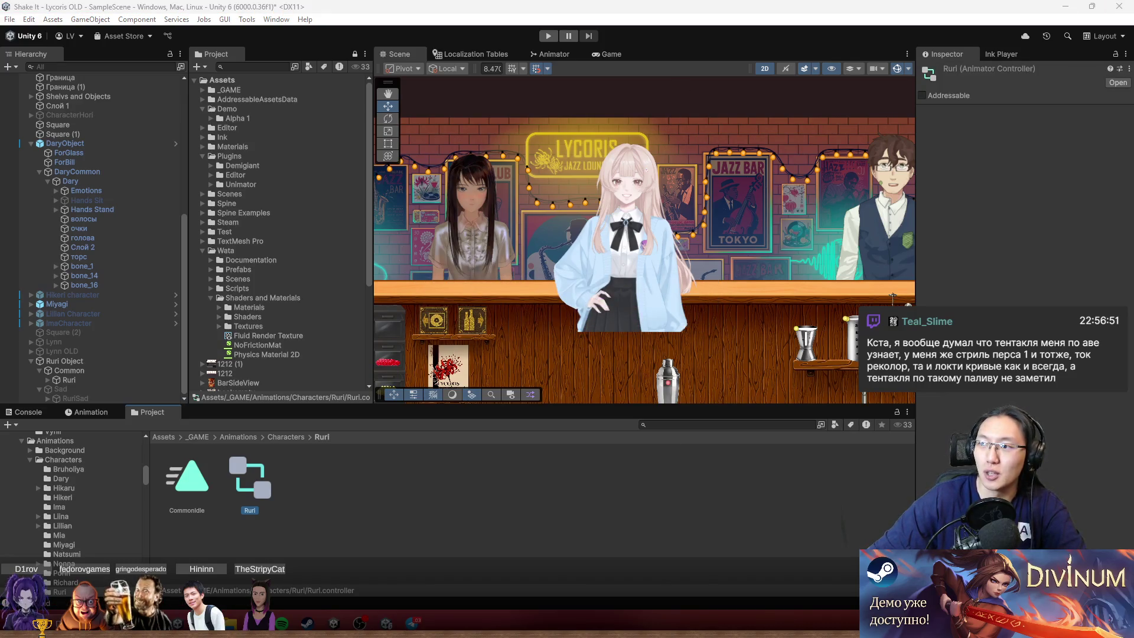
{"action": "left_click", "coordinate": [203, 623]}
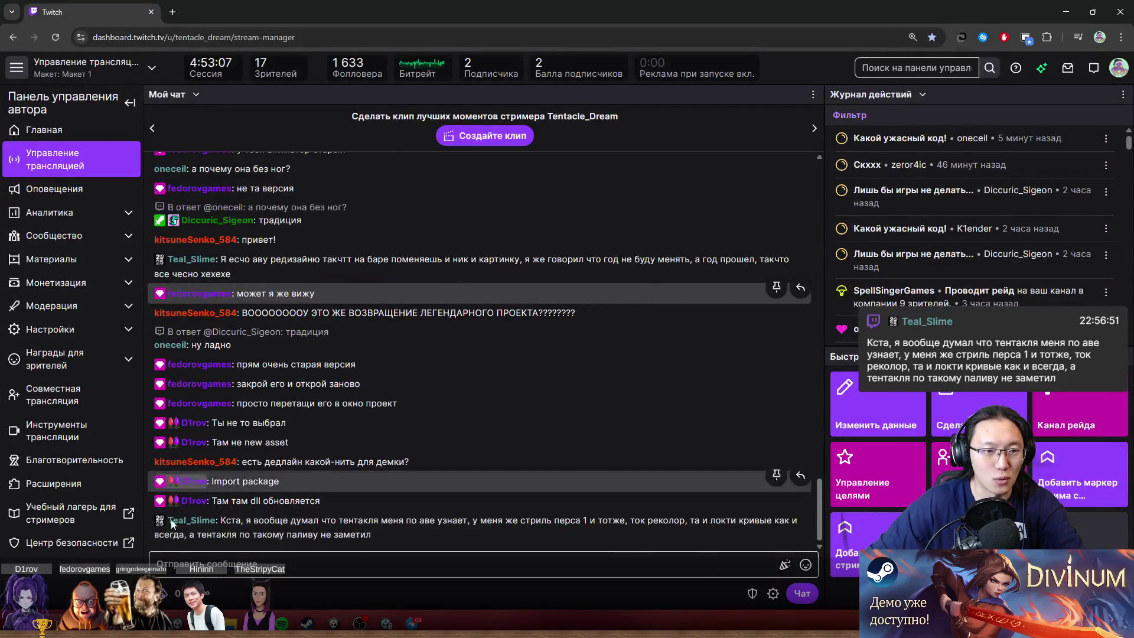
{"action": "left_click", "coordinate": [204, 623]}
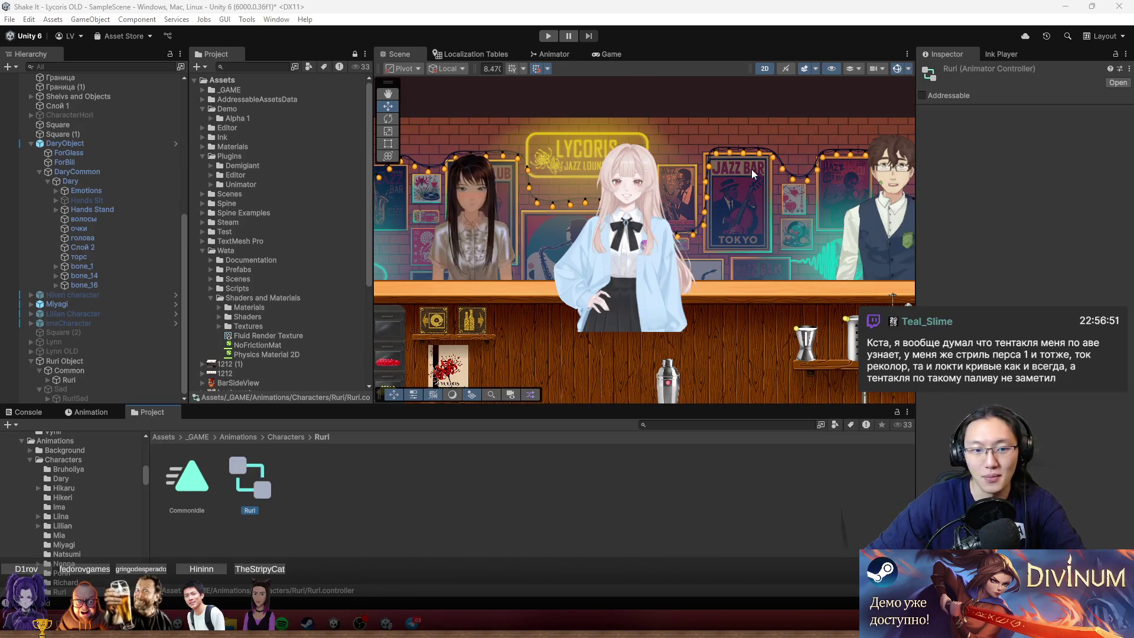
Open Window > Fedorov > Unimator and dock it beside the Project panel.
{"action": "left_click", "coordinate": [496, 533]}
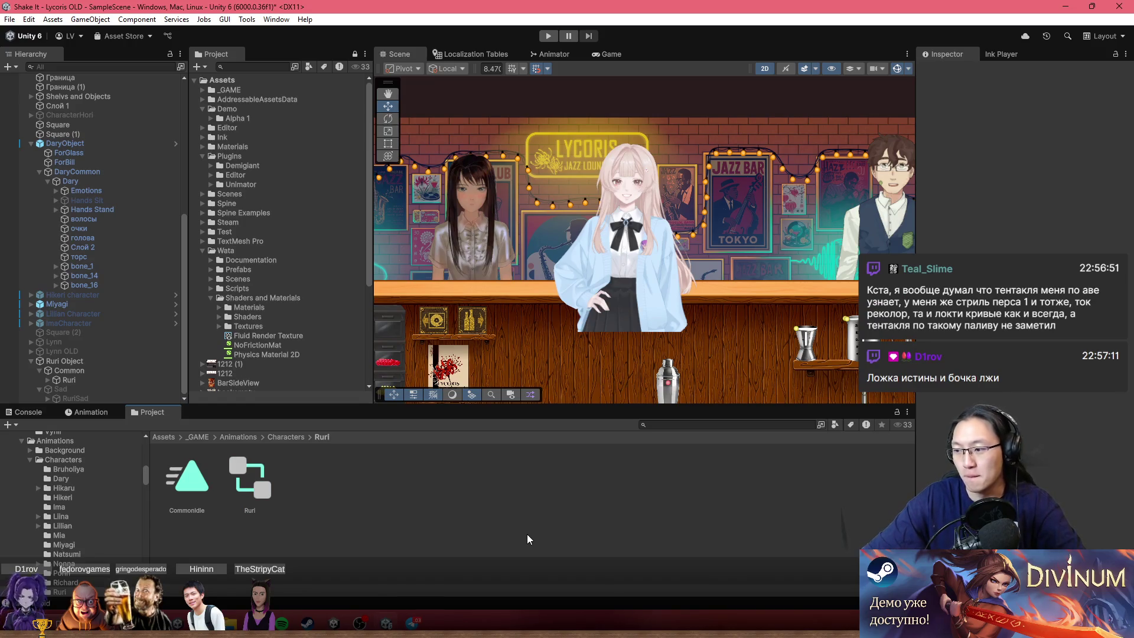
{"action": "left_click", "coordinate": [279, 20]}
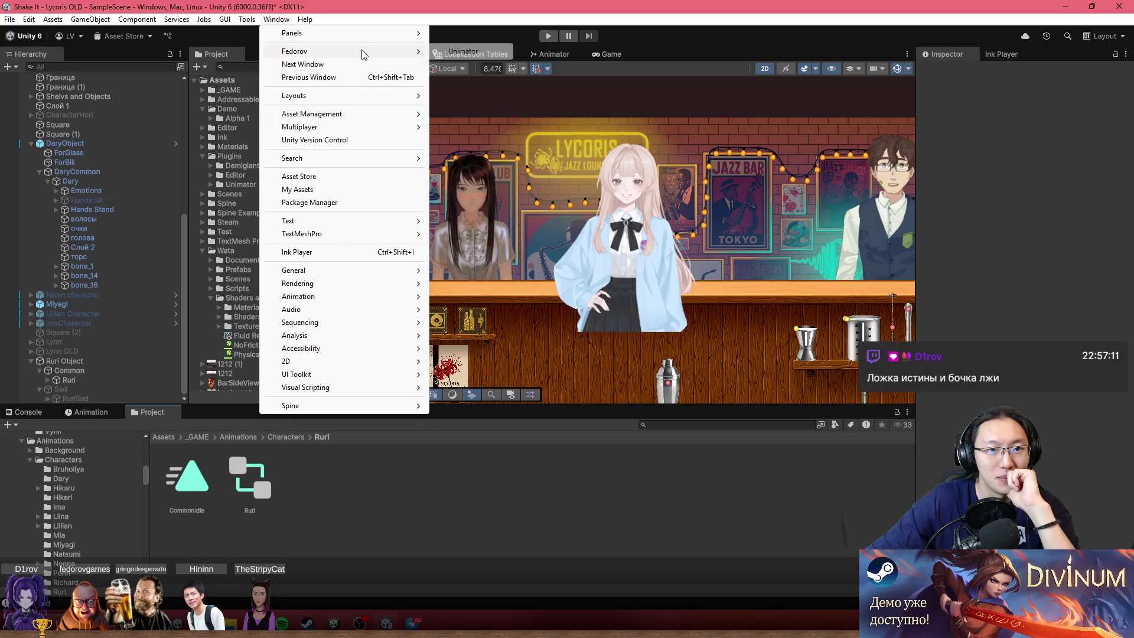
{"action": "left_click", "coordinate": [464, 52]}
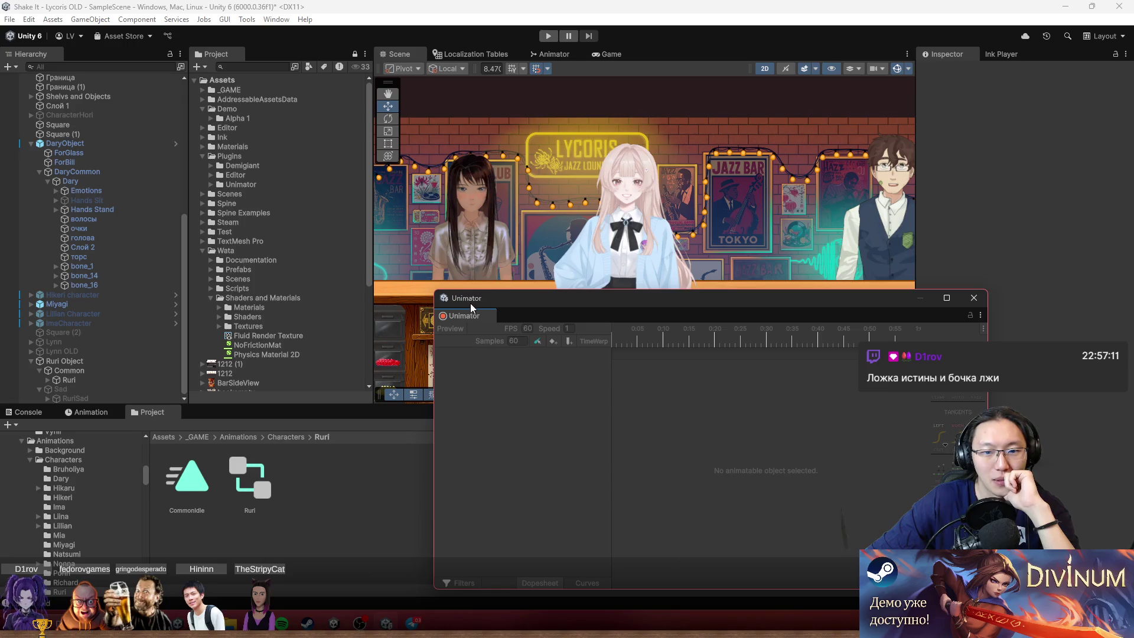
{"action": "left_click_drag", "start_coordinate": [464, 310], "coordinate": [250, 427]}
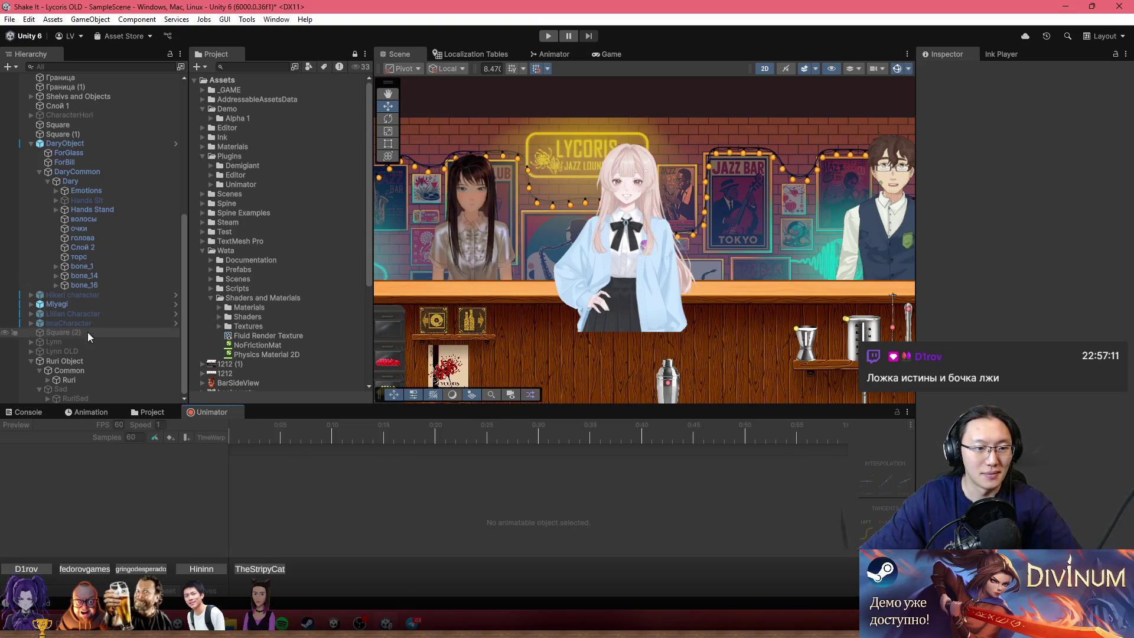
Select Ruri, preview CommonIdle in the Unimator timeline, and stop it with Space.
{"action": "left_click", "coordinate": [86, 380]}
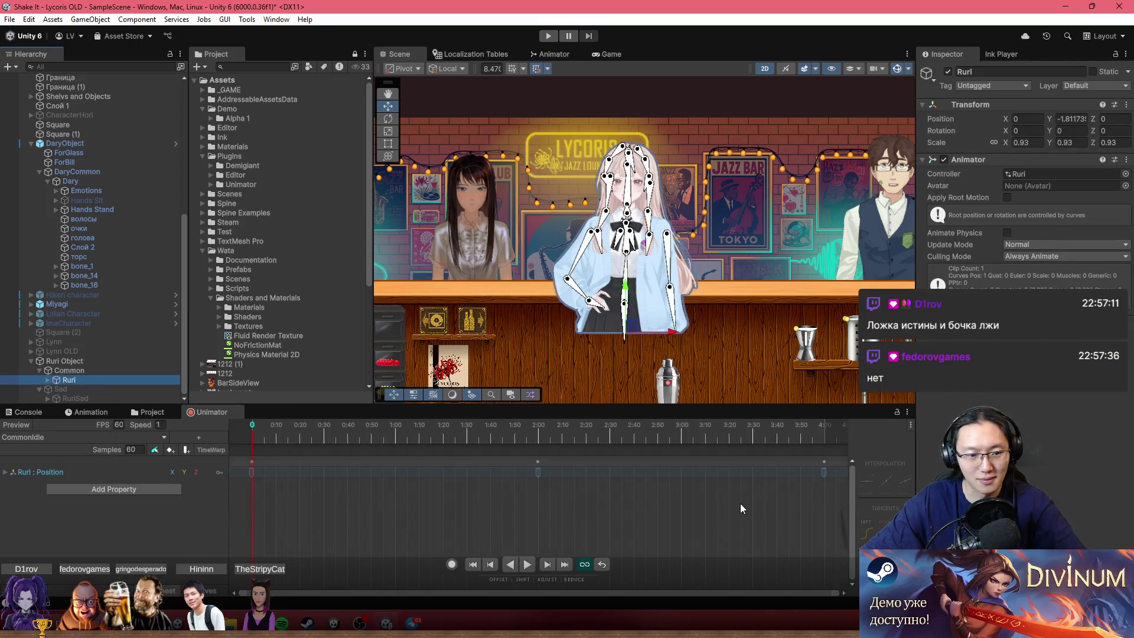
{"action": "left_click", "coordinate": [403, 472]}
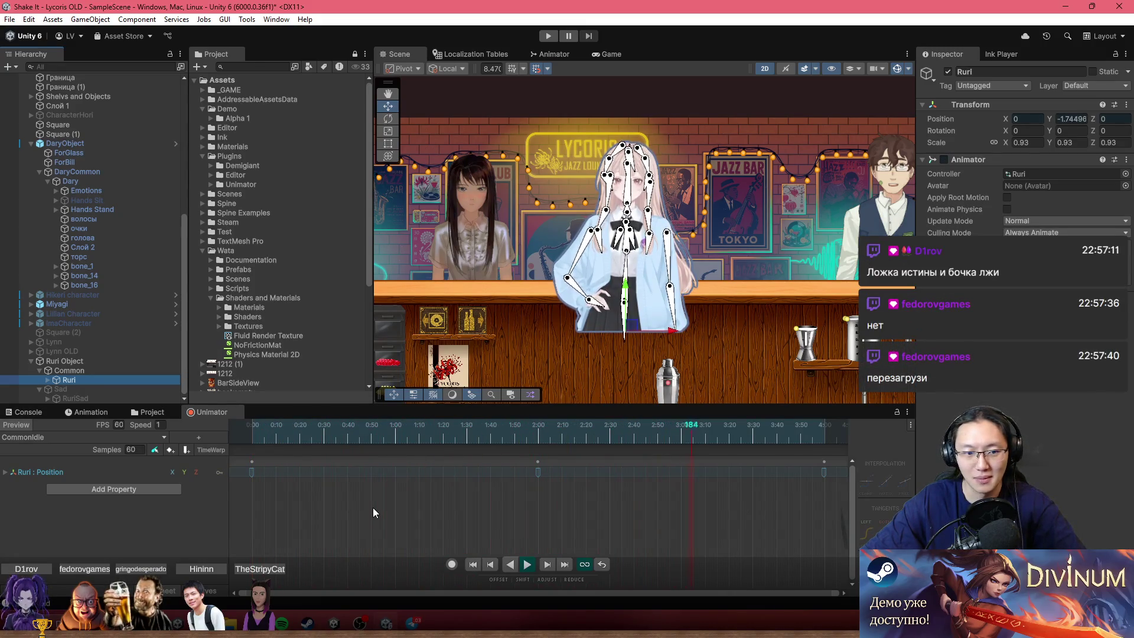
{"action": "key", "text": "space"}
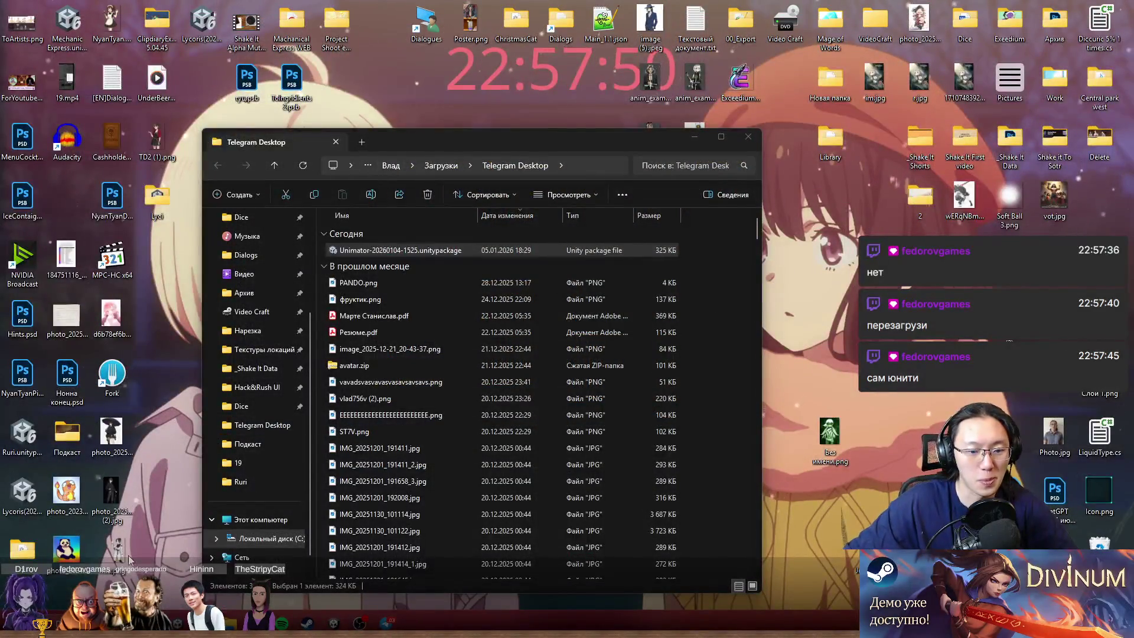
Reopen the Start menu and launch Unity Hub from its tile.
{"action": "key", "text": "super"}
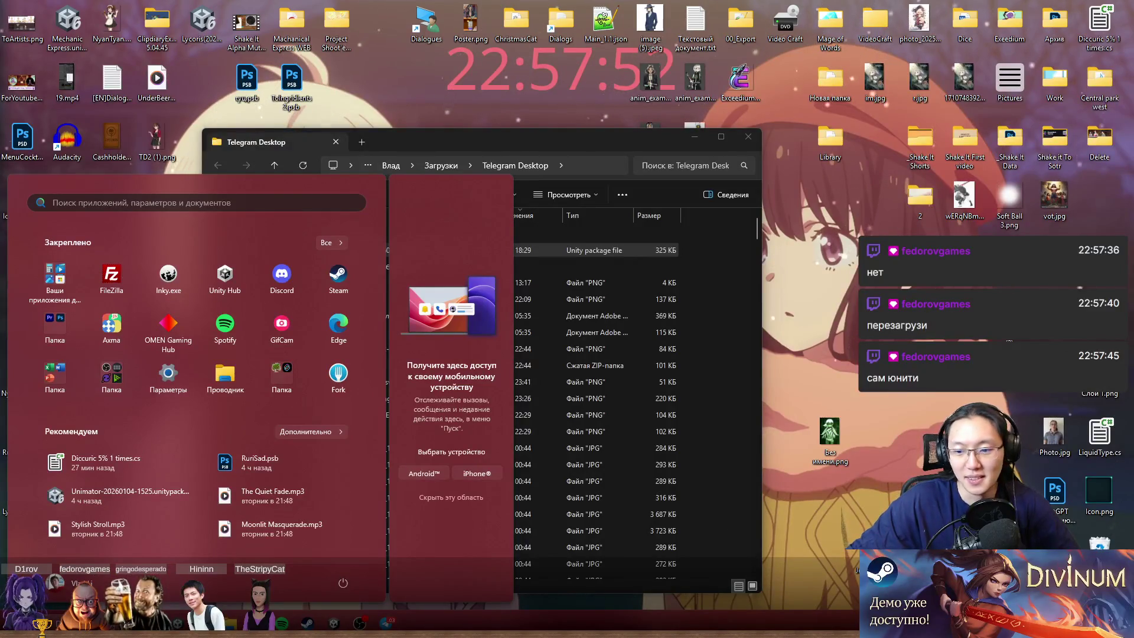
{"action": "key", "text": "Escape"}
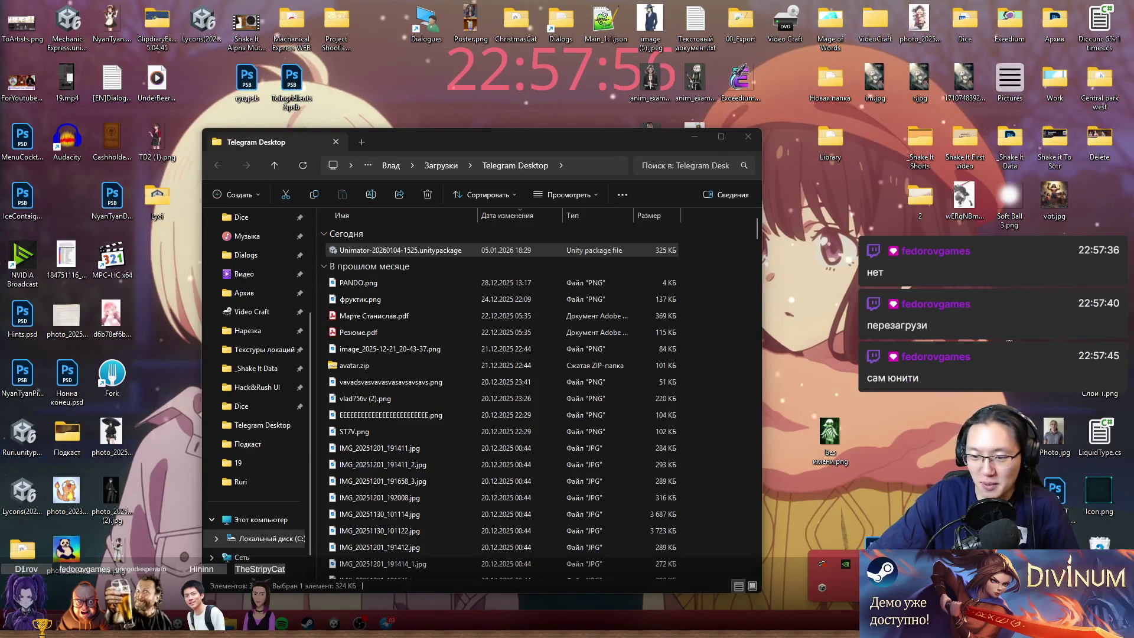
{"action": "key", "text": "super"}
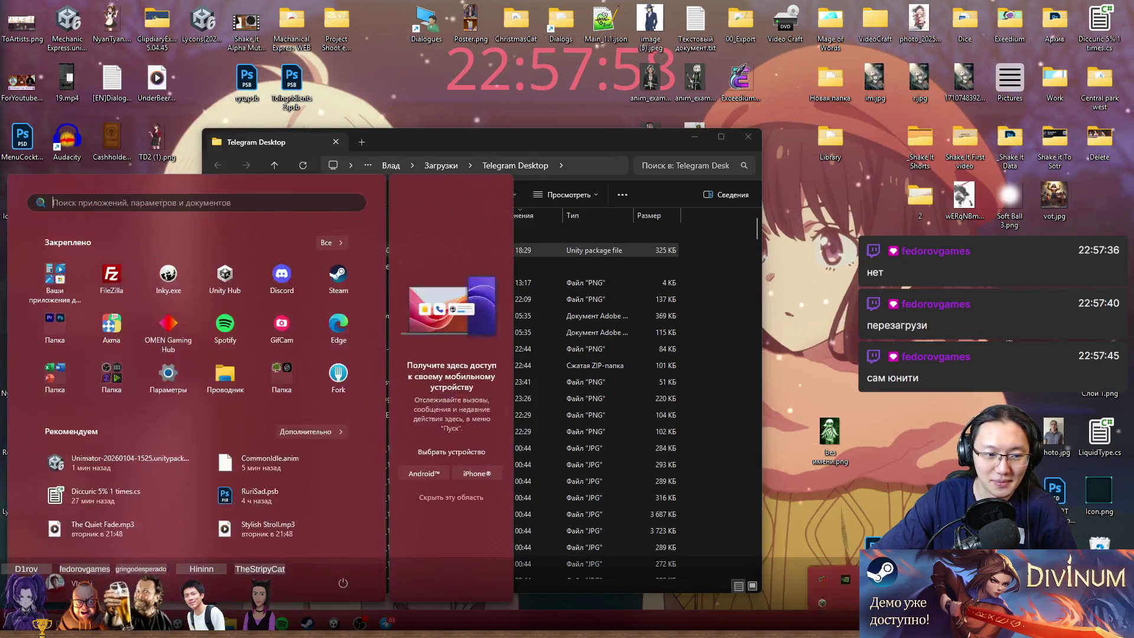
{"action": "left_click", "coordinate": [230, 292]}
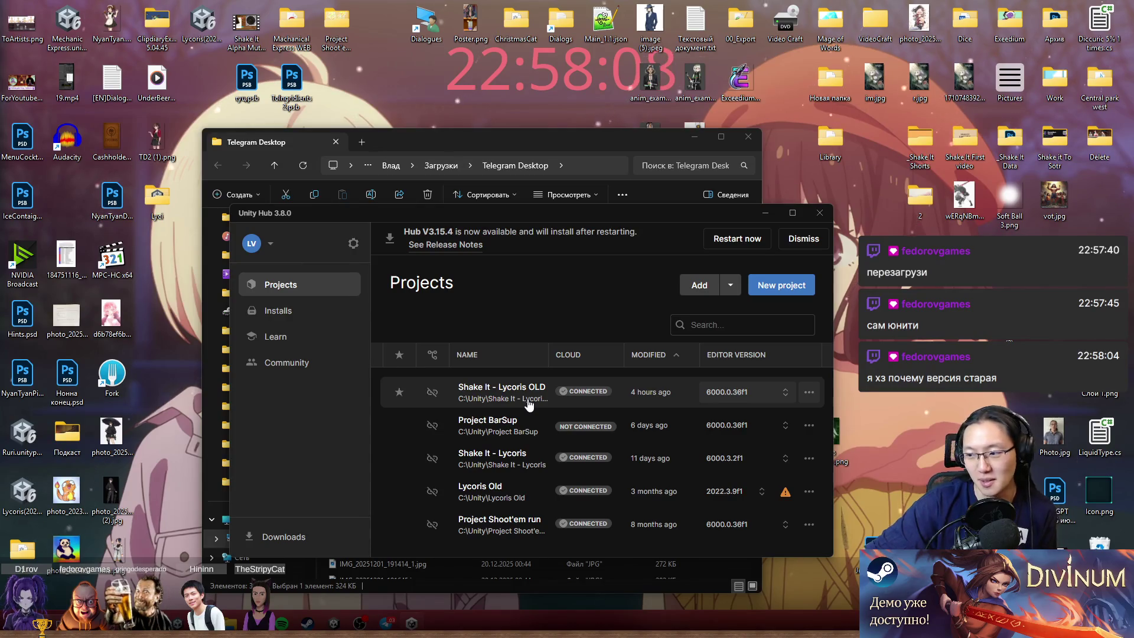
Open the Shake It - Lycoris OLD row in the Projects list.
{"action": "left_click", "coordinate": [529, 401]}
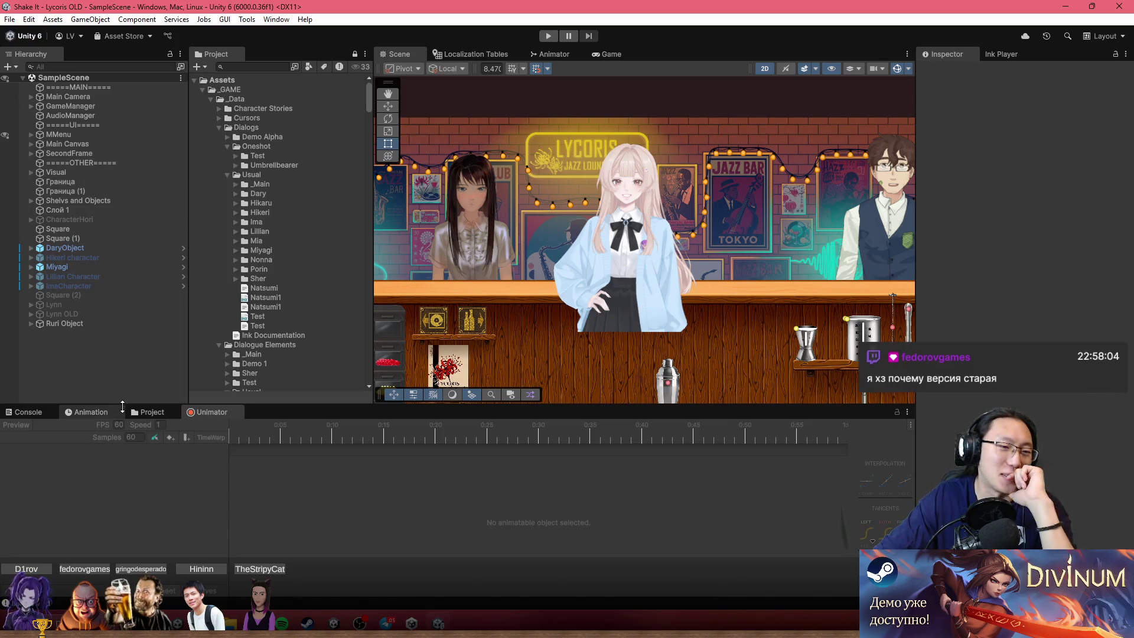
Expand Ruri Object > Common, select Ruri to load CommonIdle into Unimator, then switch to Telegram.
{"action": "left_click", "coordinate": [94, 413]}
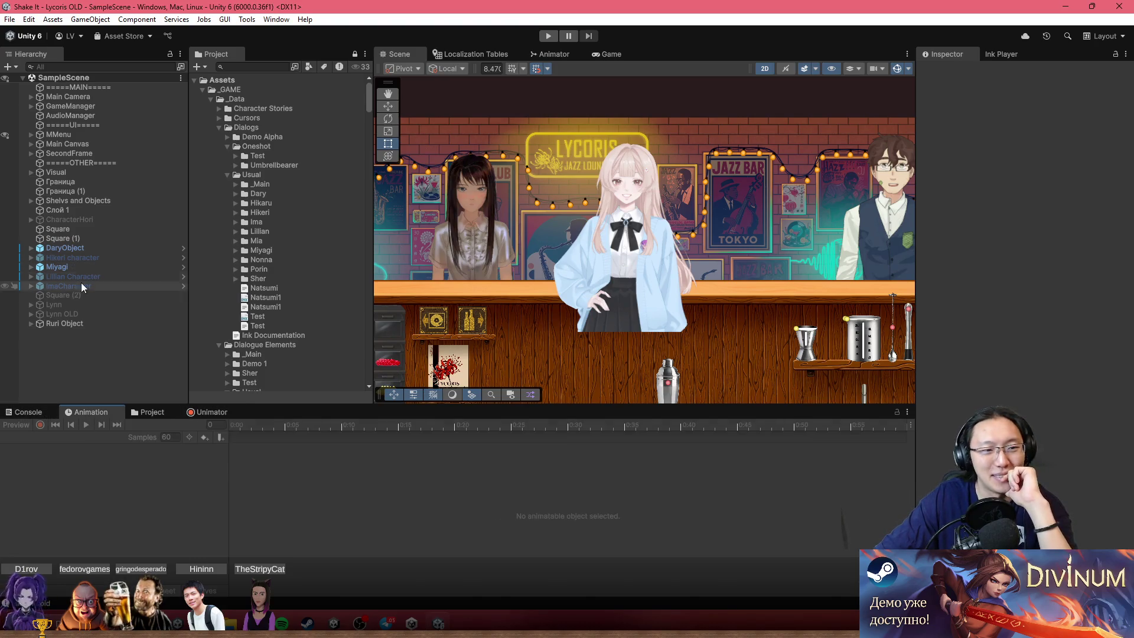
{"action": "left_click", "coordinate": [31, 323]}
{"action": "left_click", "coordinate": [44, 334]}
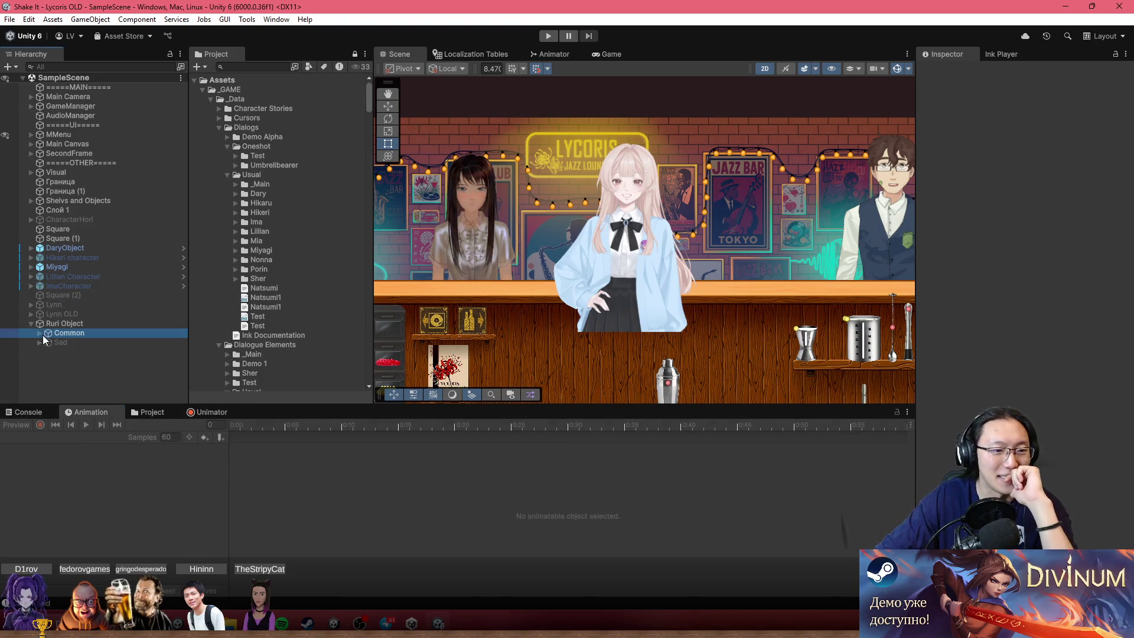
{"action": "left_click", "coordinate": [39, 333]}
{"action": "left_click", "coordinate": [60, 340]}
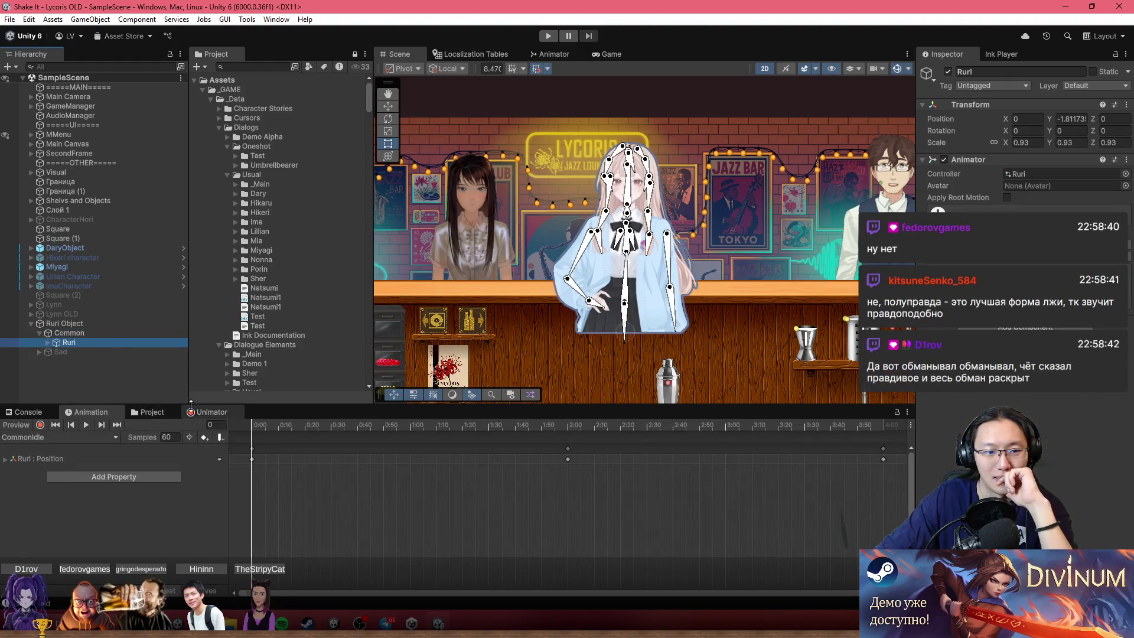
{"action": "left_click", "coordinate": [220, 414]}
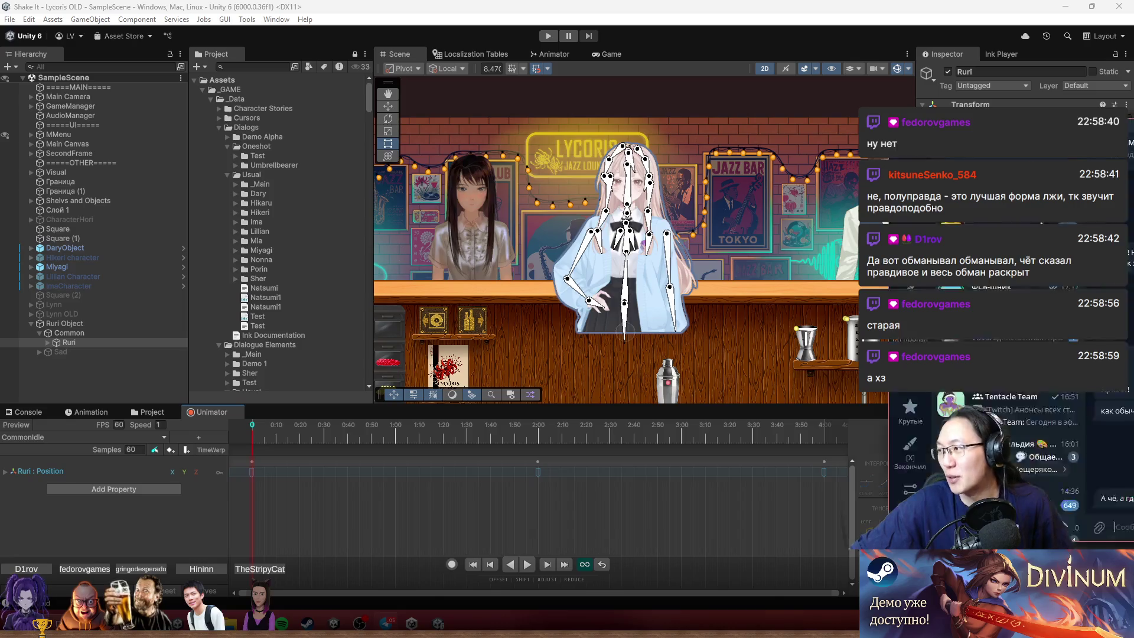
{"action": "key", "text": "alt+Tab"}
{"action": "right_click", "coordinate": [575, 292]}
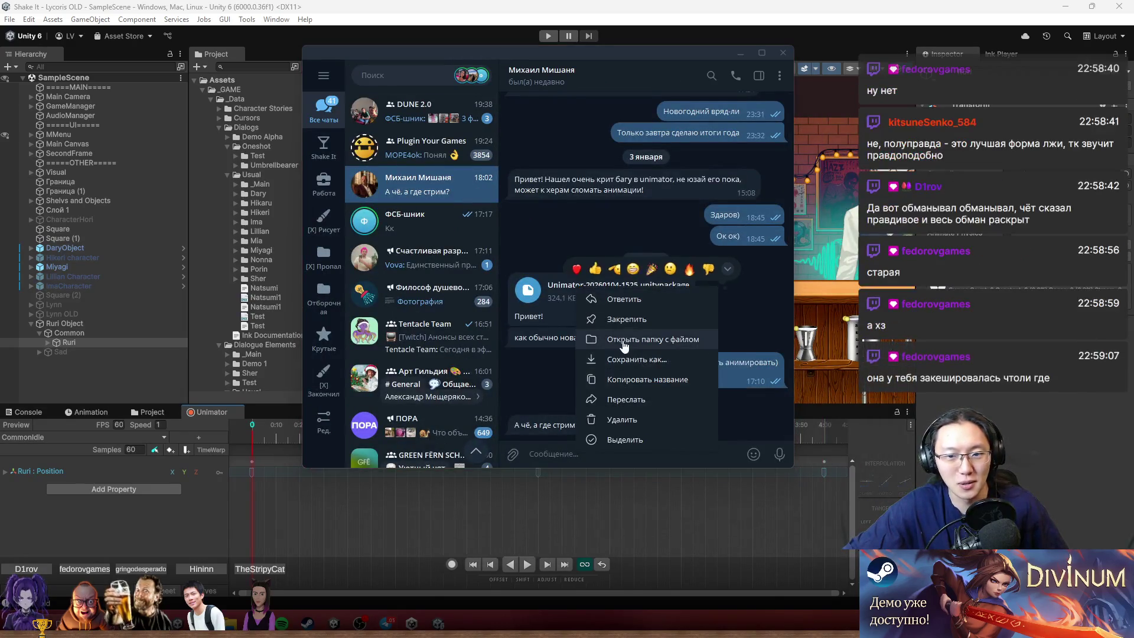
{"action": "left_click", "coordinate": [632, 342]}
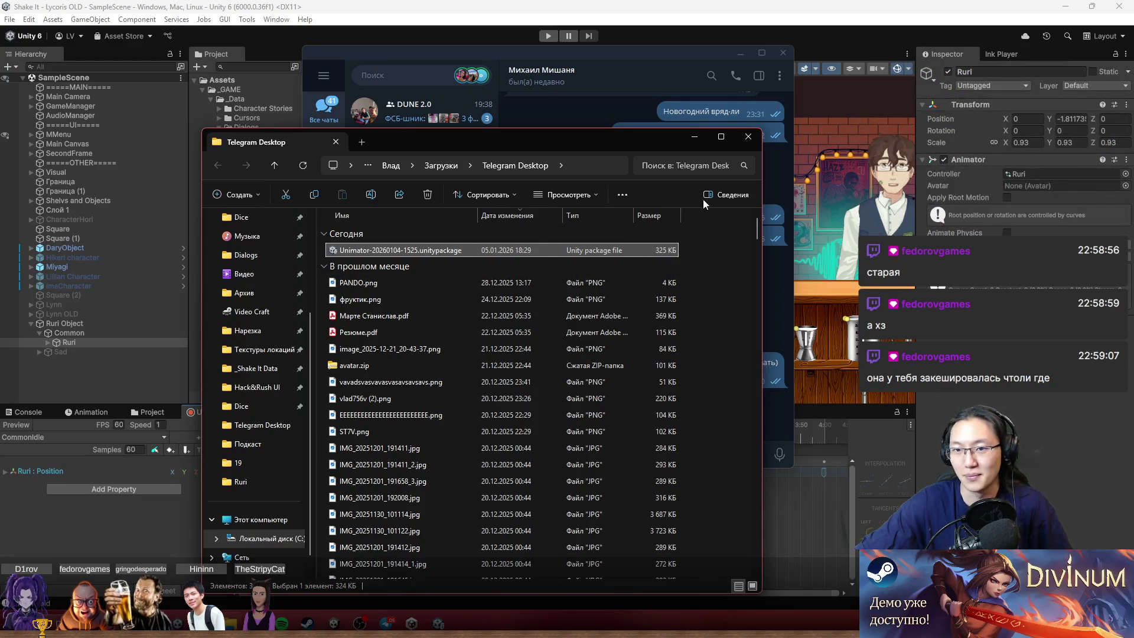
{"action": "left_click", "coordinate": [758, 138]}
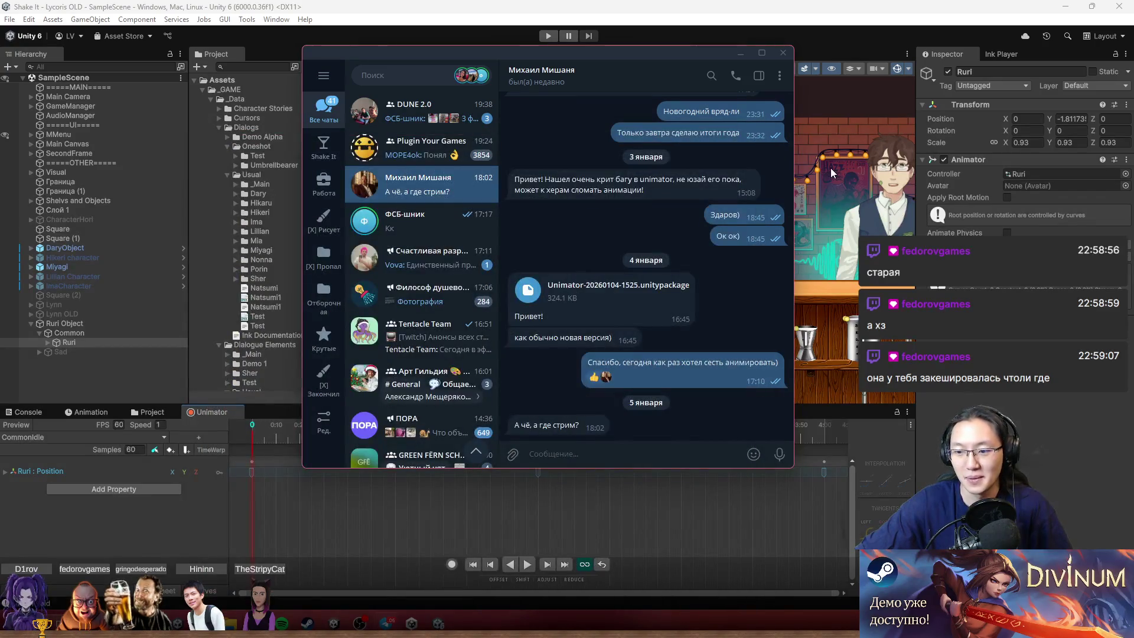
{"action": "double_click", "coordinate": [639, 175]}
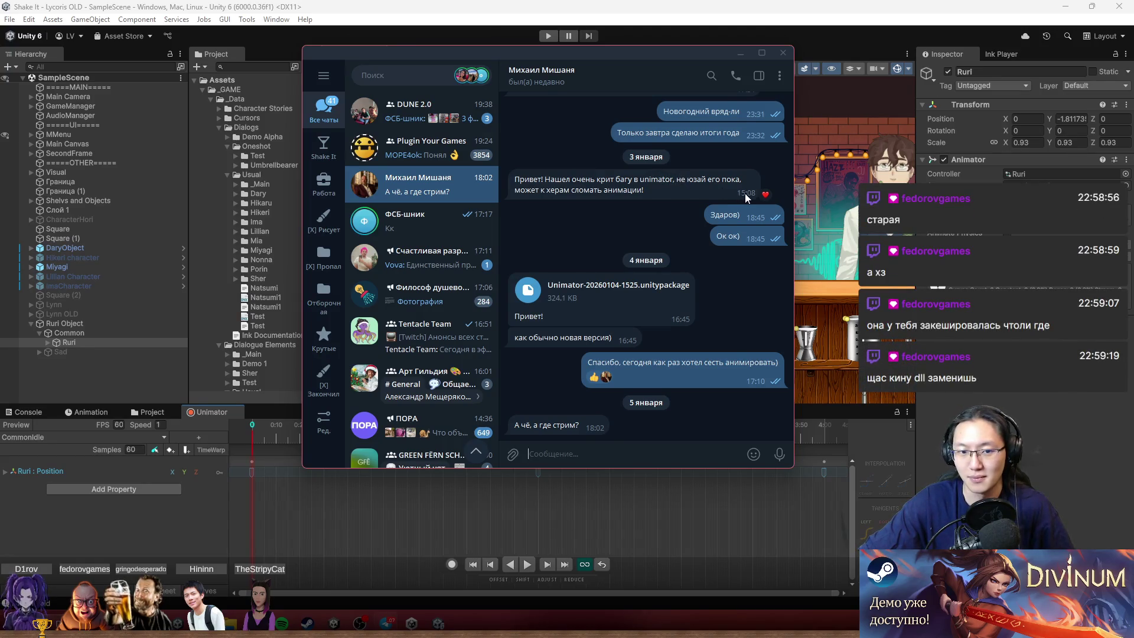
{"action": "left_click", "coordinate": [763, 194]}
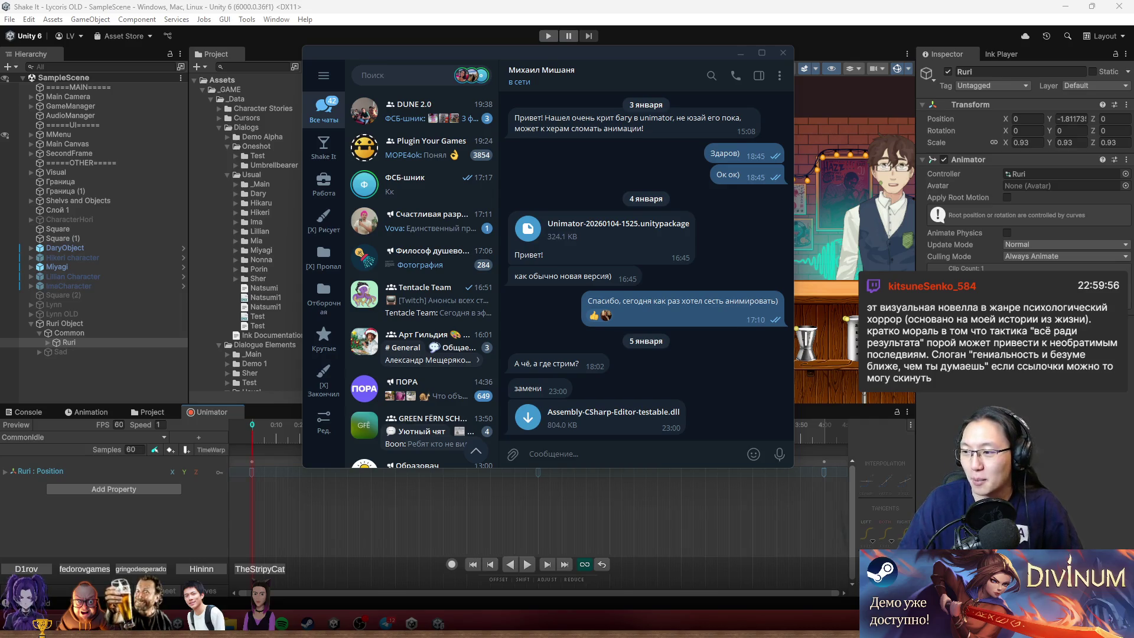
Download Assembly-CSharp-Editor-testable.dll, show it in its folder, and move Explorer to the right.
{"action": "left_click", "coordinate": [539, 423]}
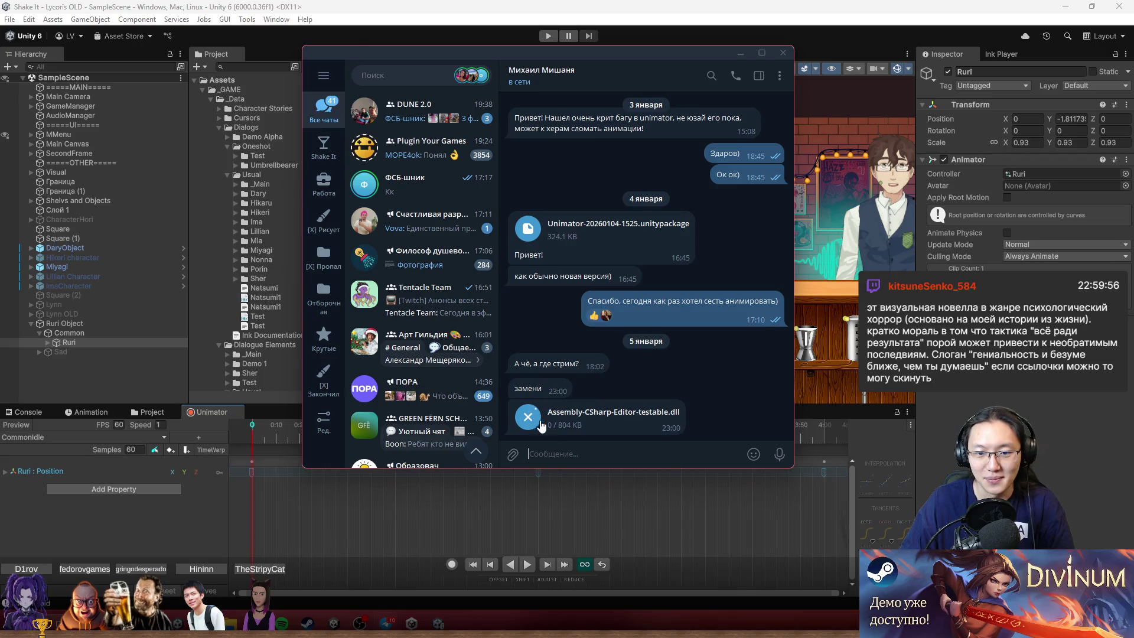
{"action": "right_click", "coordinate": [609, 413]}
{"action": "left_click", "coordinate": [671, 464]}
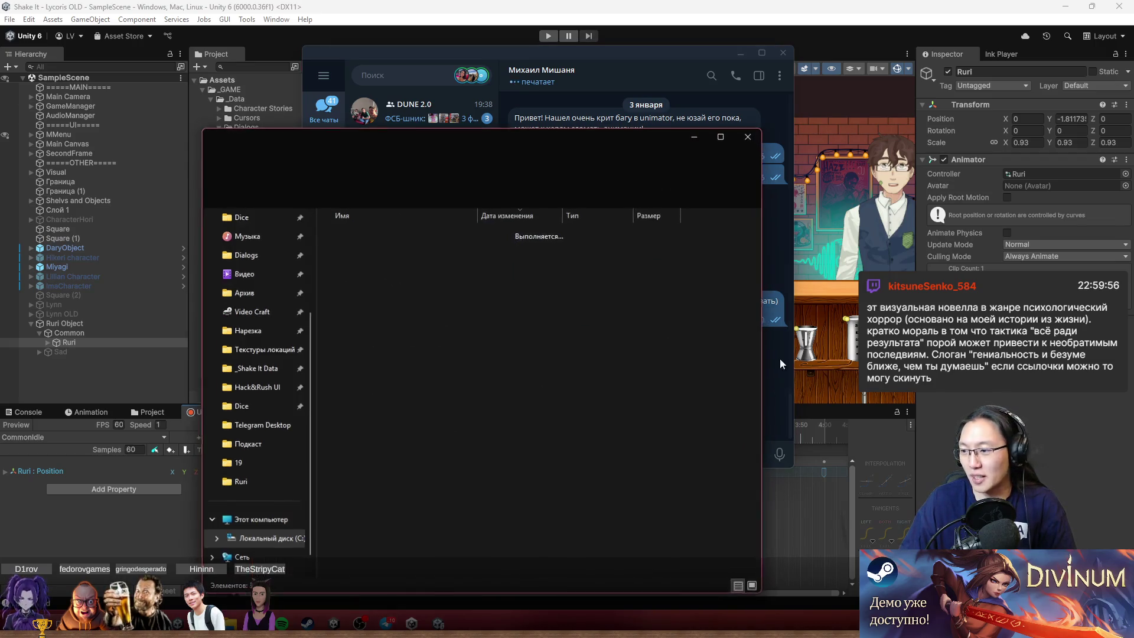
{"action": "left_click_drag", "start_coordinate": [593, 137], "coordinate": [925, 111]}
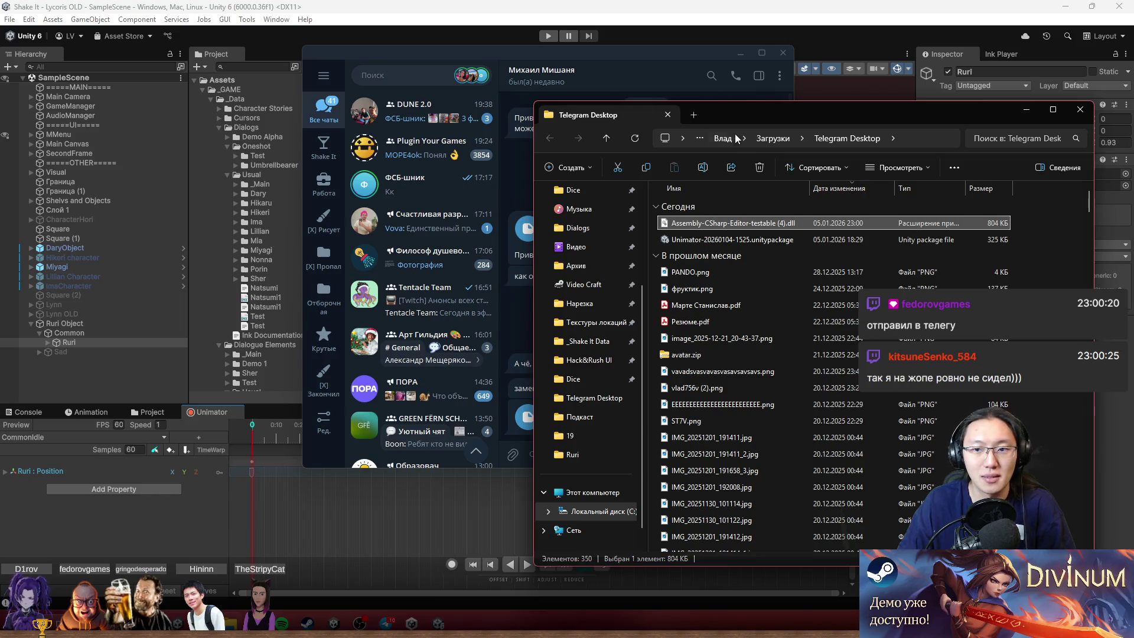
Minimise Telegram and scroll the downloads list to locate the dll and Unimator package.
{"action": "left_click", "coordinate": [736, 55]}
{"action": "left_click", "coordinate": [736, 55]}
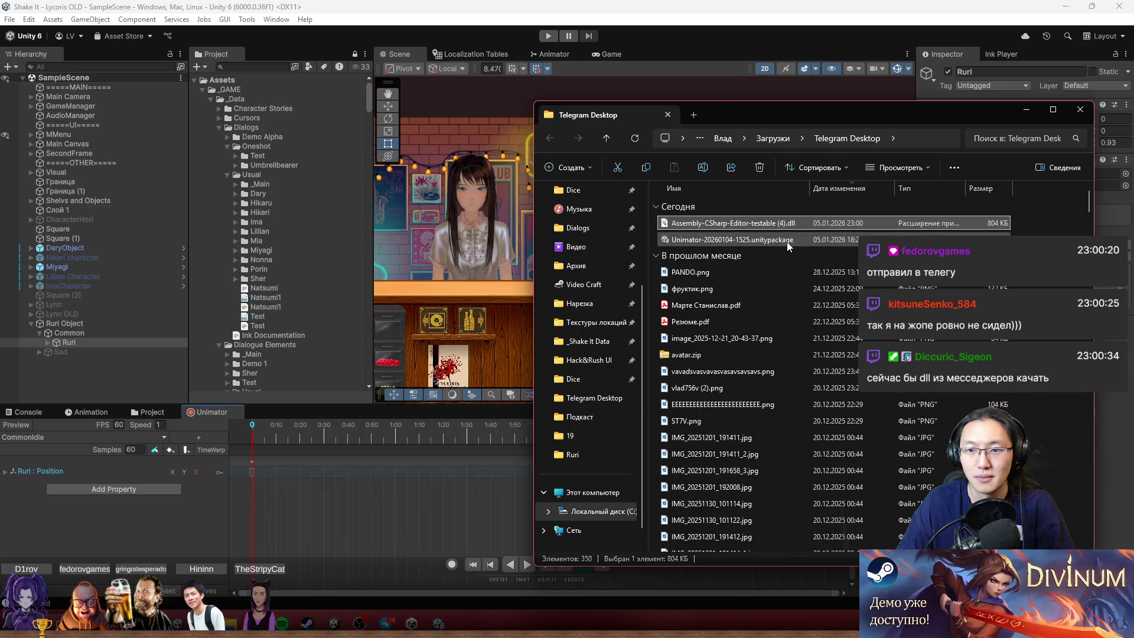
{"action": "mouse_move", "coordinate": [787, 243]}
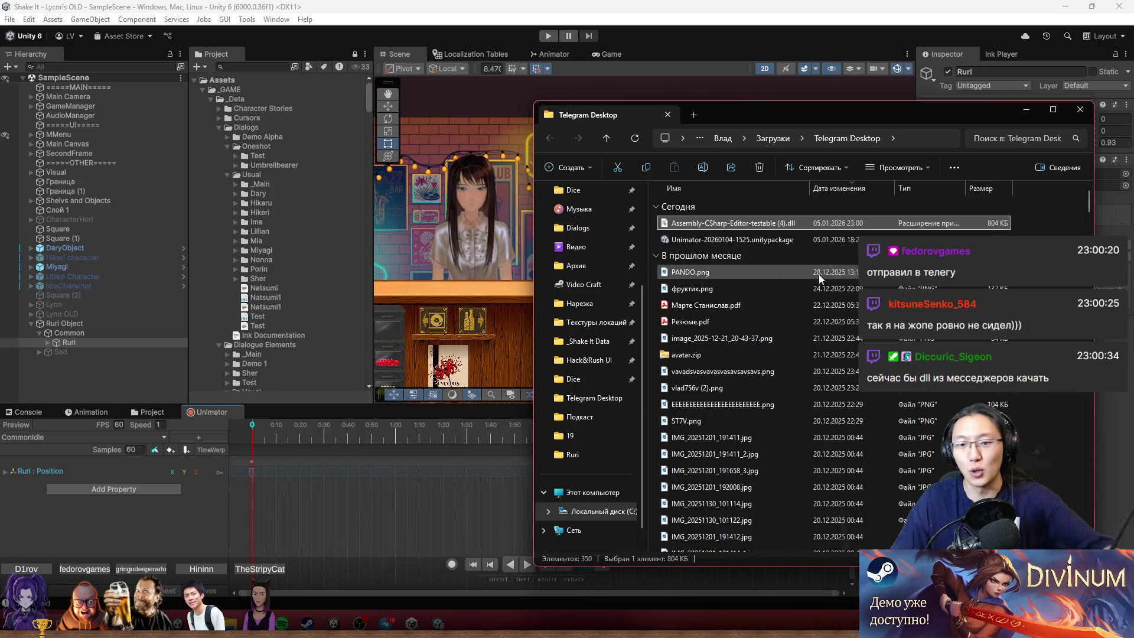
{"action": "scroll", "coordinate": [803, 396], "scroll_direction": "down", "scroll_amount": 5}
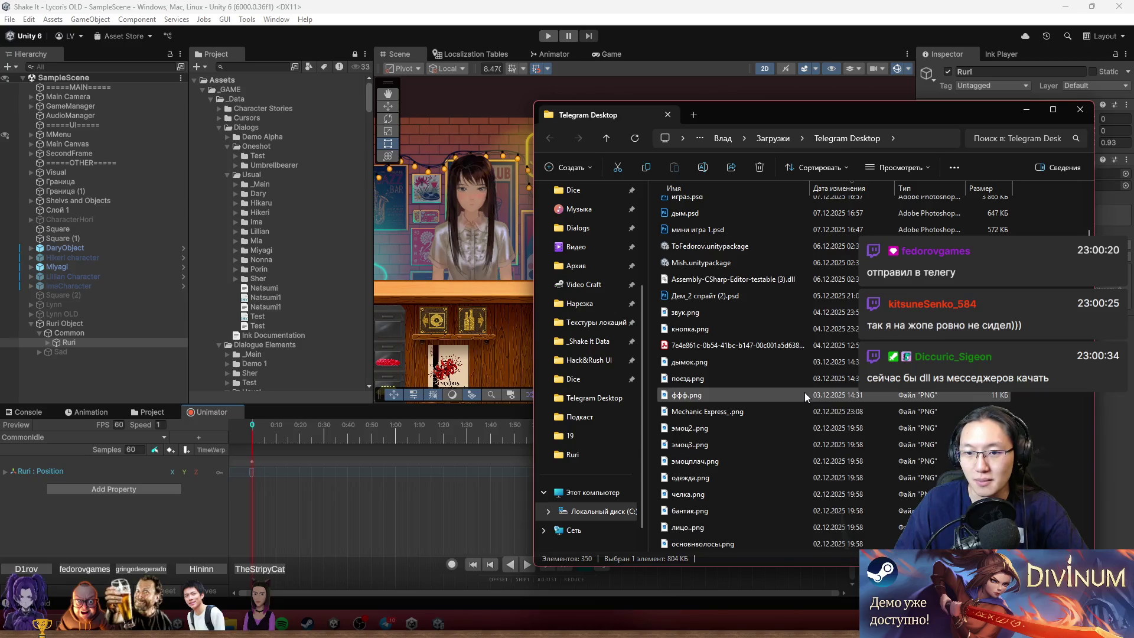
{"action": "scroll", "coordinate": [804, 392], "scroll_direction": "up", "scroll_amount": 3}
{"action": "scroll", "coordinate": [804, 392], "scroll_direction": "down", "scroll_amount": 3}
{"action": "scroll", "coordinate": [803, 392], "scroll_direction": "down", "scroll_amount": 5}
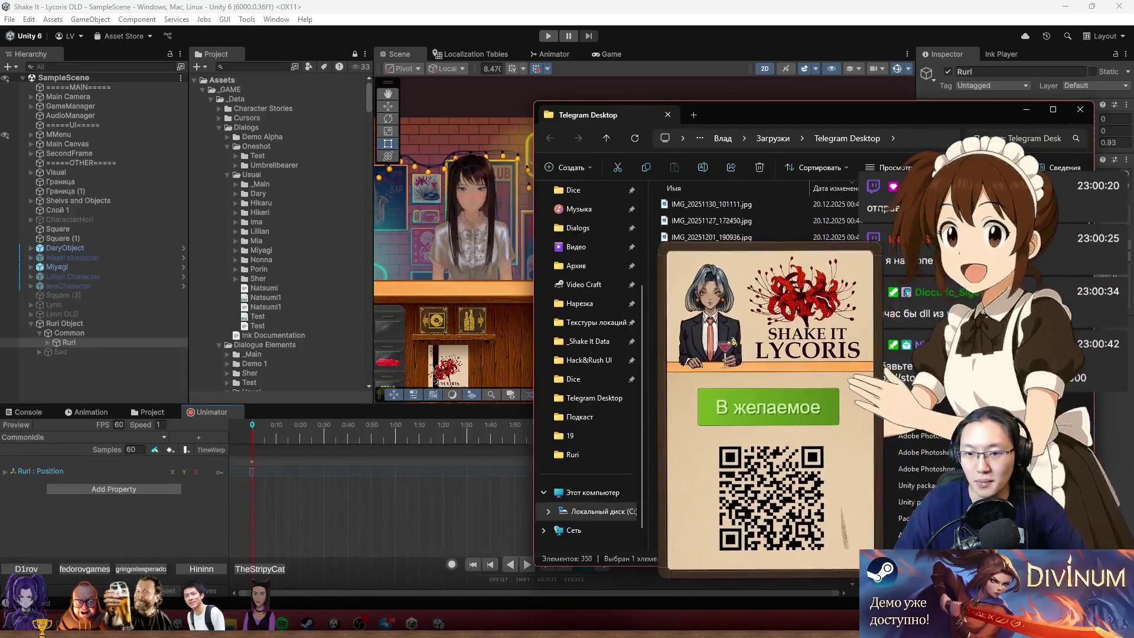
{"action": "scroll", "coordinate": [804, 392], "scroll_direction": "down", "scroll_amount": 10}
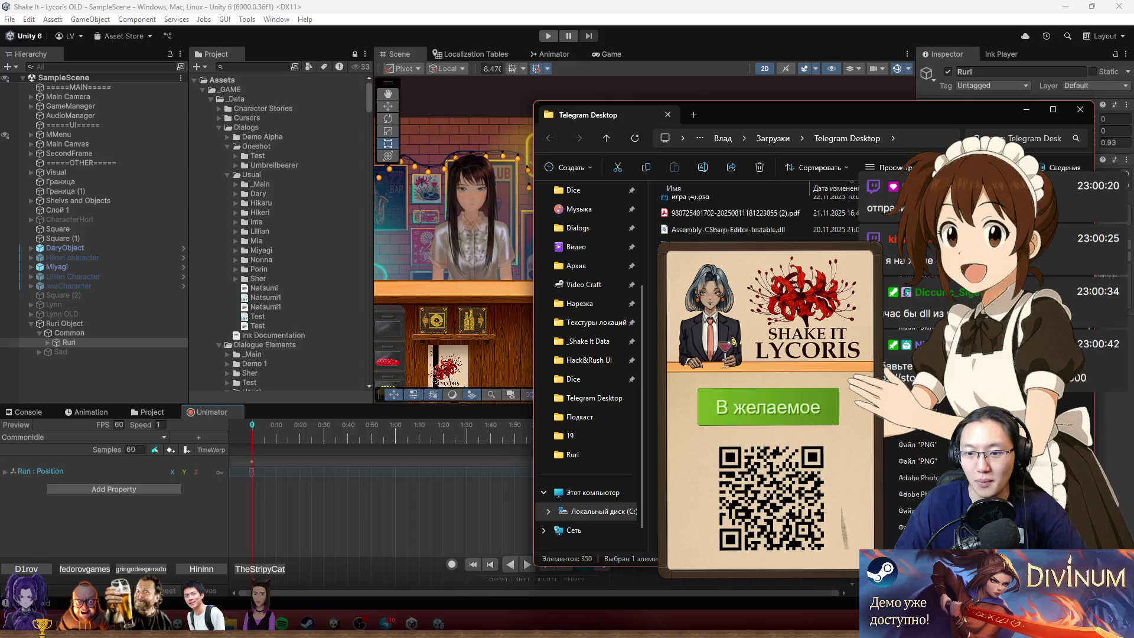
{"action": "scroll", "coordinate": [804, 392], "scroll_direction": "up", "scroll_amount": 10}
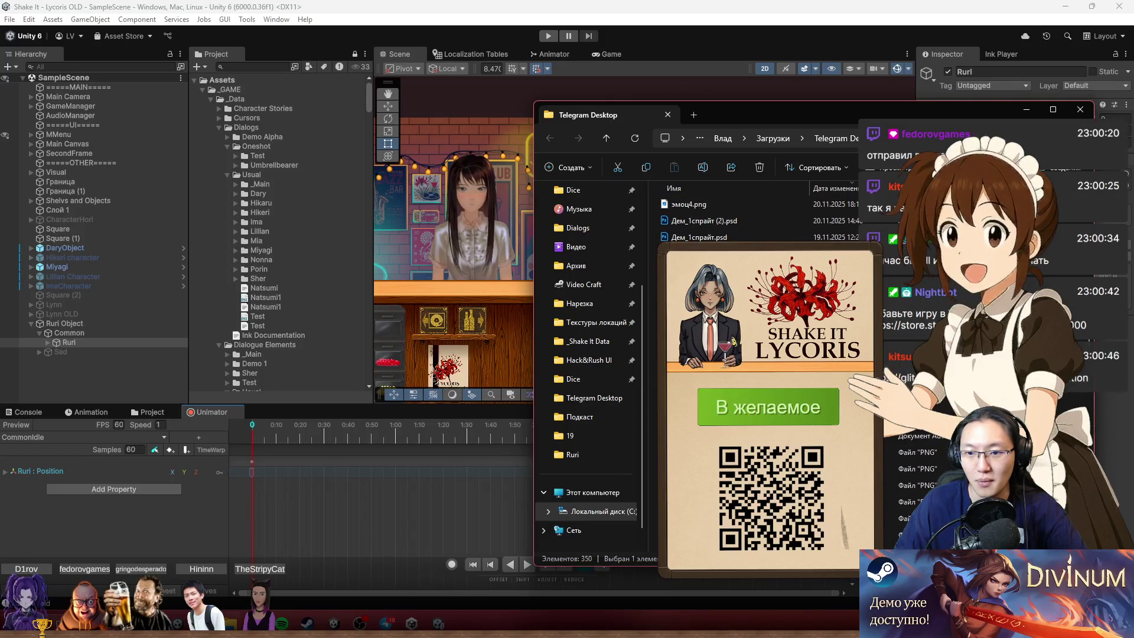
{"action": "scroll", "coordinate": [803, 392], "scroll_direction": "down", "scroll_amount": 10}
{"action": "scroll", "coordinate": [804, 367], "scroll_direction": "down", "scroll_amount": 5}
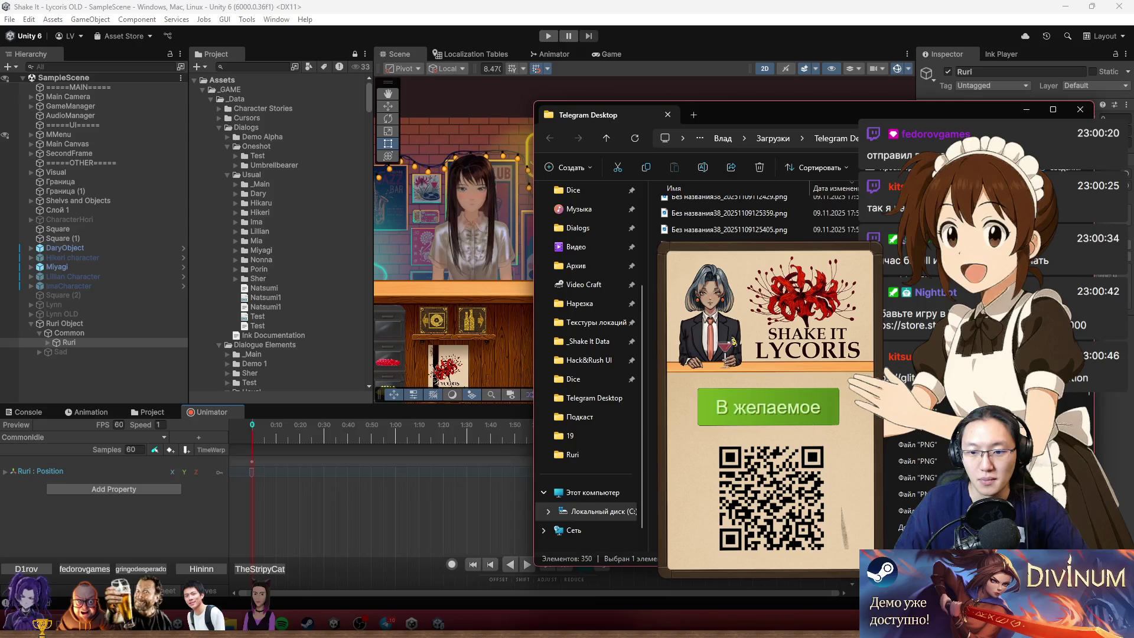
{"action": "scroll", "coordinate": [803, 368], "scroll_direction": "down", "scroll_amount": 5}
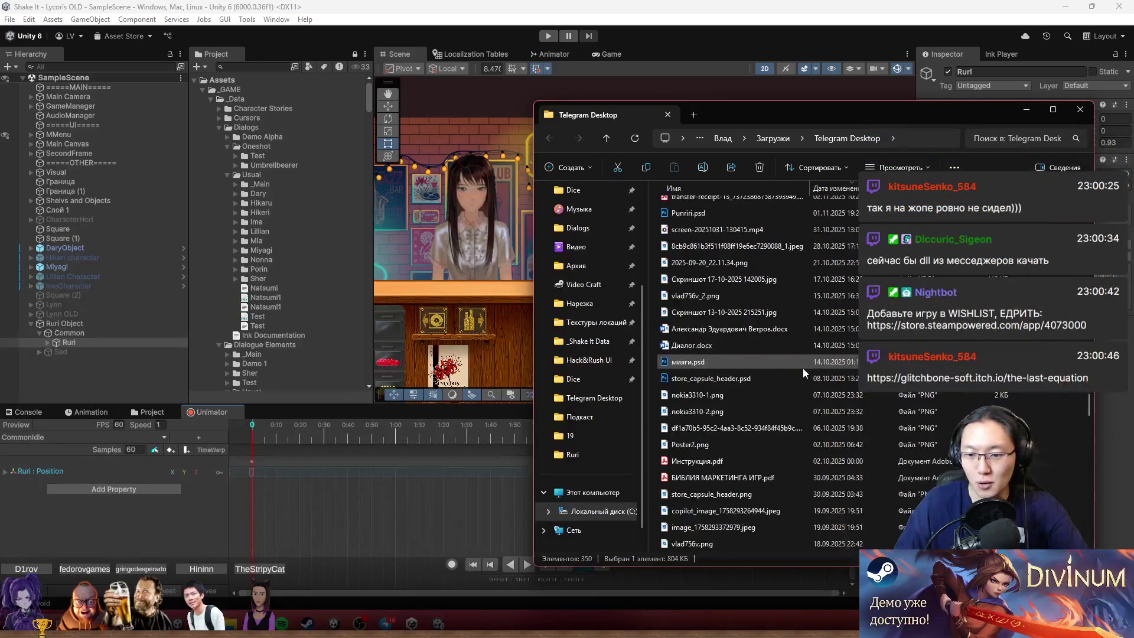
{"action": "scroll", "coordinate": [804, 355], "scroll_direction": "up", "scroll_amount": 20}
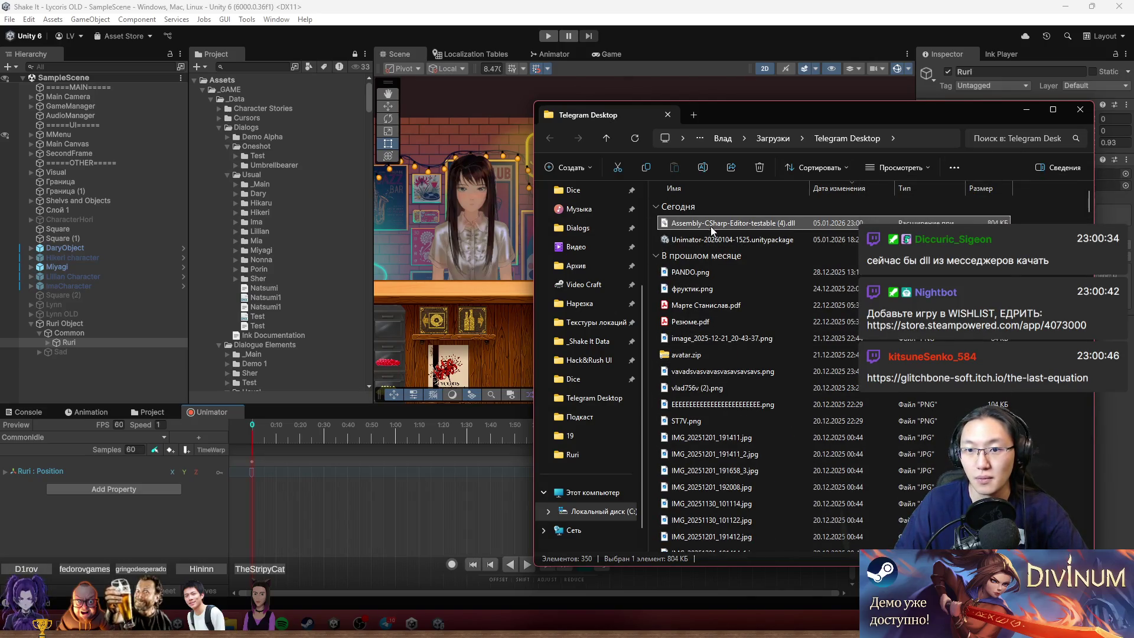
Search the Telegram Desktop folder for Assembly-CSharp-Editor-testable and inspect the matching dll versions.
{"action": "left_click", "coordinate": [684, 221]}
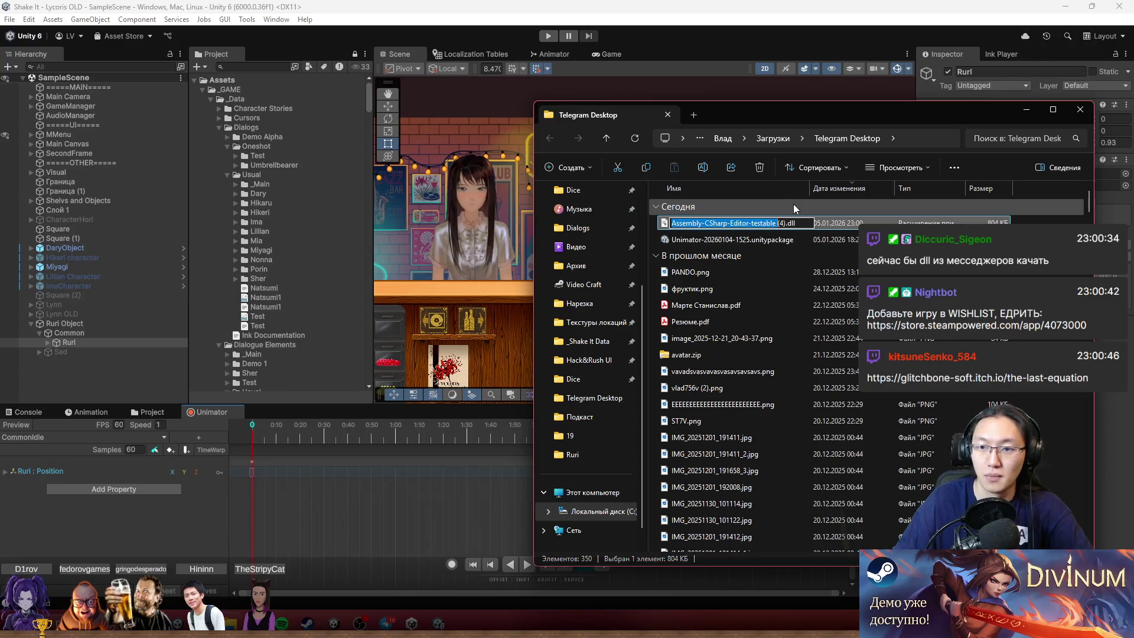
{"action": "key", "text": "Escape"}
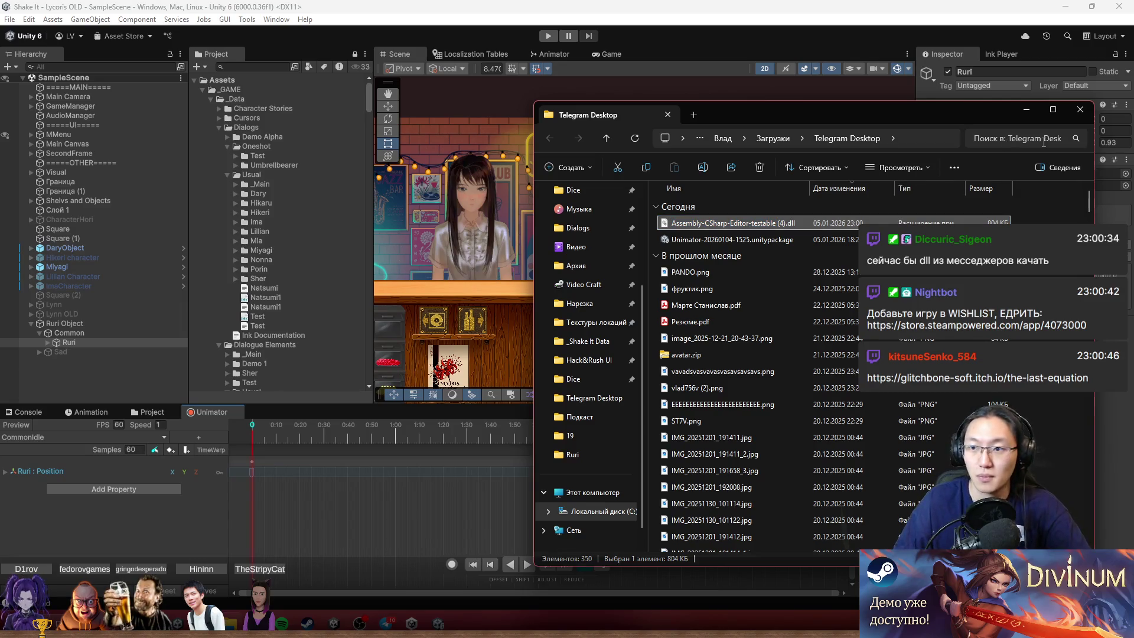
{"action": "left_click", "coordinate": [1043, 138]}
{"action": "type", "text": "Assembly-CSharp-Editor-testable"}
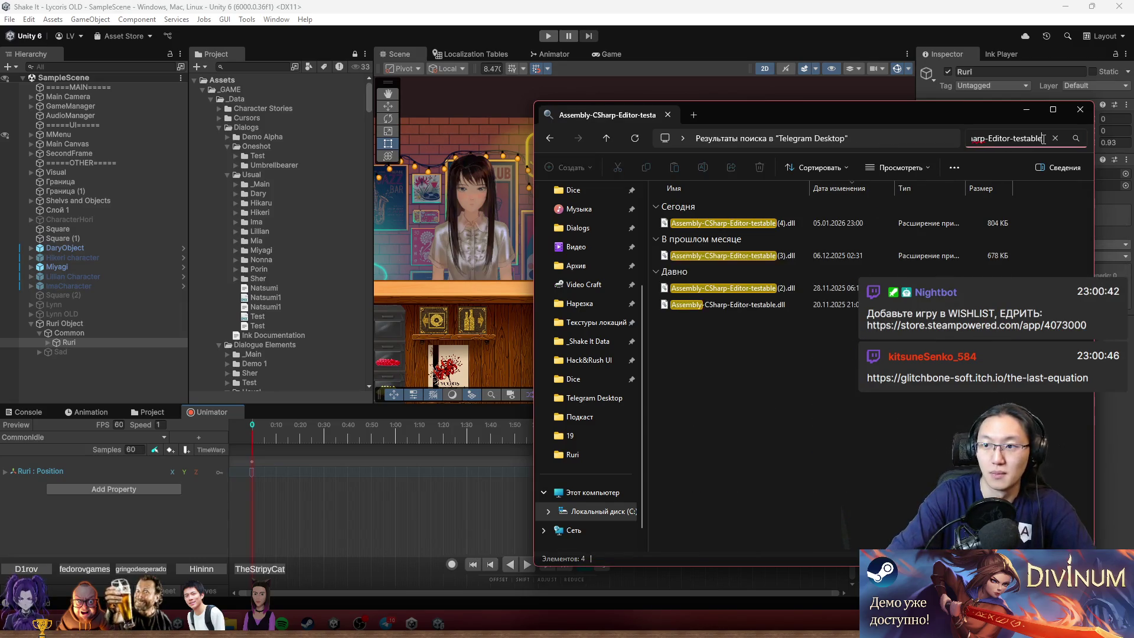
{"action": "left_click", "coordinate": [771, 304]}
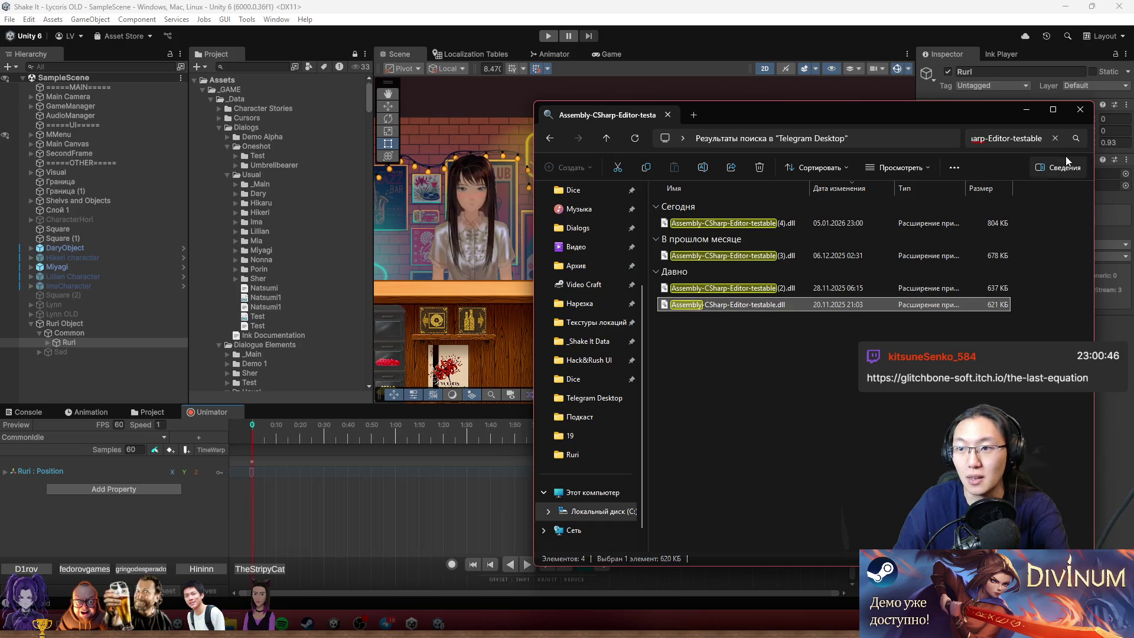
Rename Assembly-CSharp-Editor-testable (4).dll to Assembly-CSharp-Editor-testable.dll.
{"action": "left_click", "coordinate": [1055, 138]}
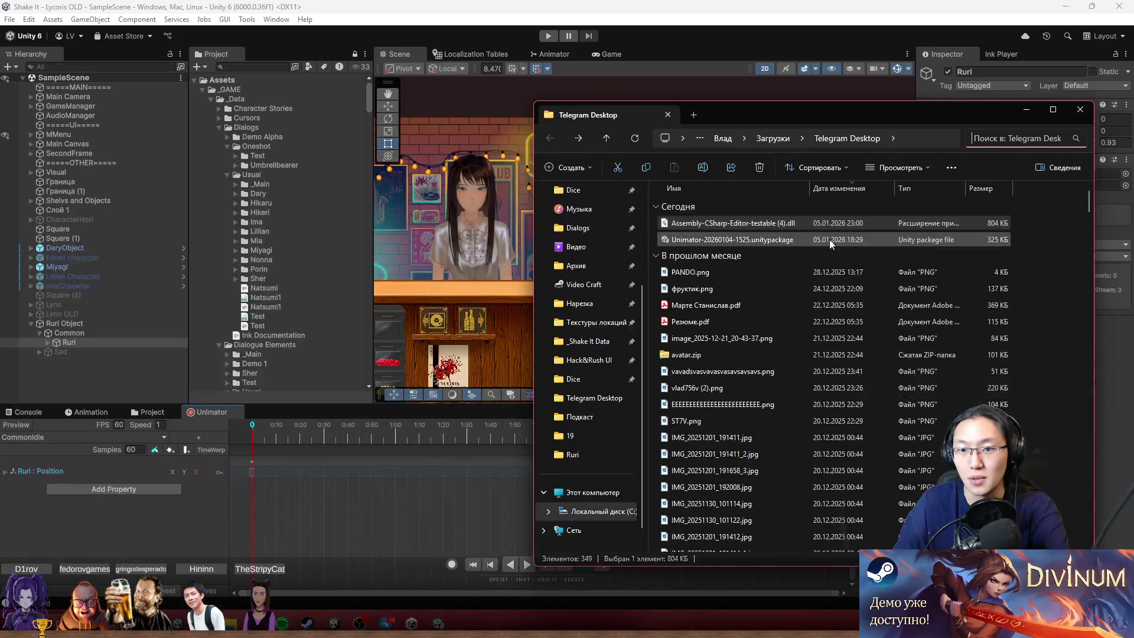
{"action": "left_click", "coordinate": [779, 223]}
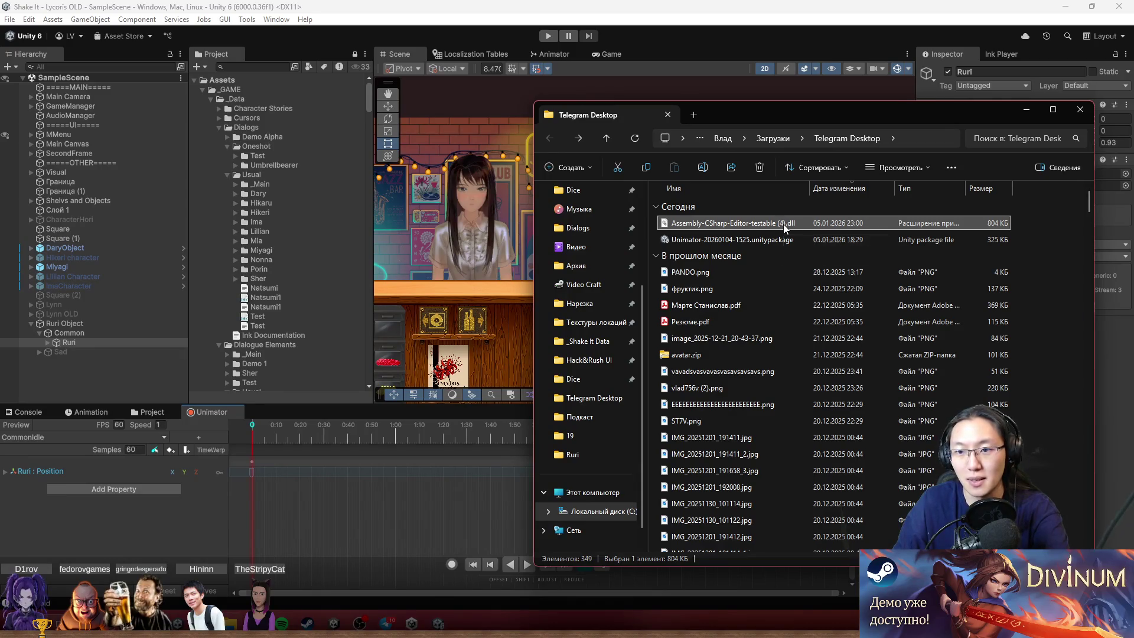
{"action": "left_click", "coordinate": [783, 225]}
{"action": "key", "text": "BackSpace"}
{"action": "key", "text": "BackSpace"}
{"action": "key", "text": "BackSpace"}
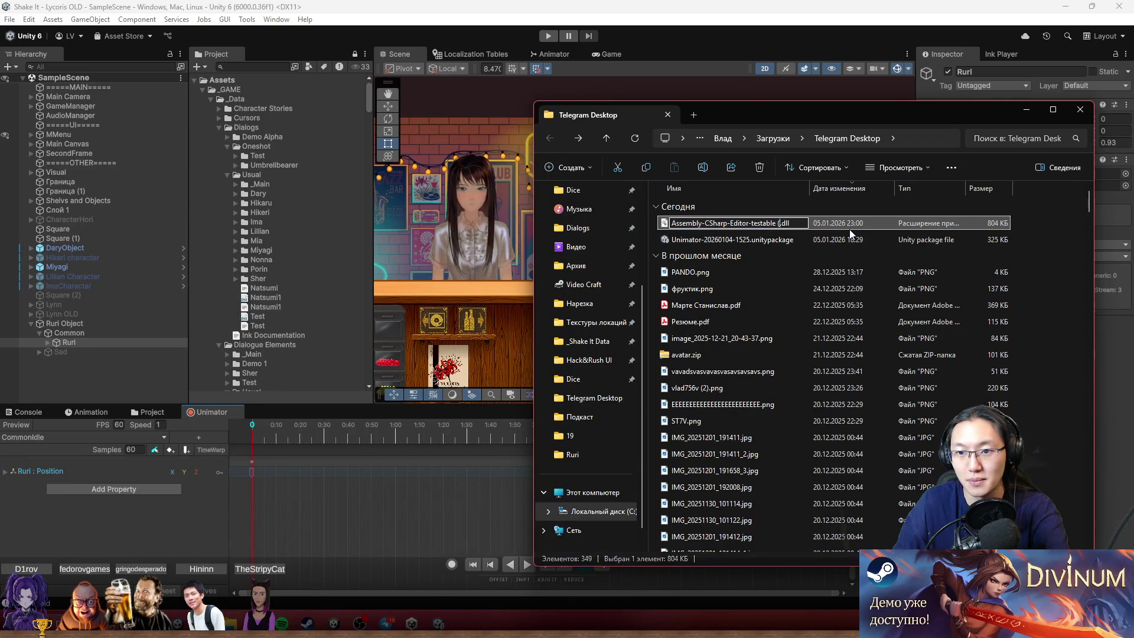
{"action": "left_click", "coordinate": [838, 257]}
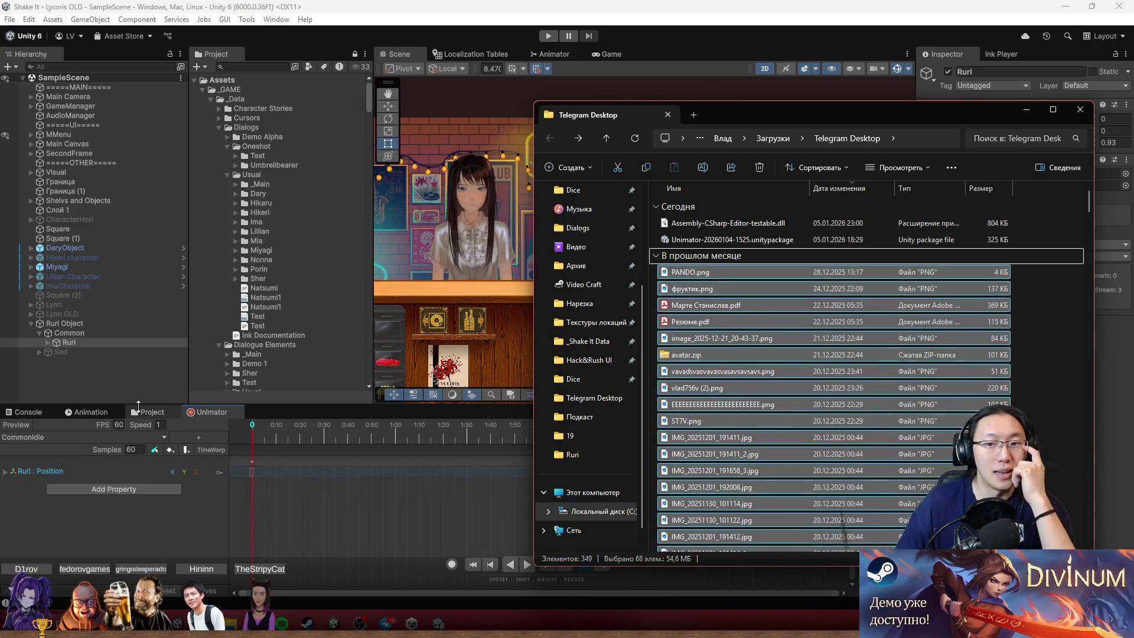
Navigate the Project window to Assets > Plugins > Unimator > Editor.
{"action": "left_click", "coordinate": [151, 413]}
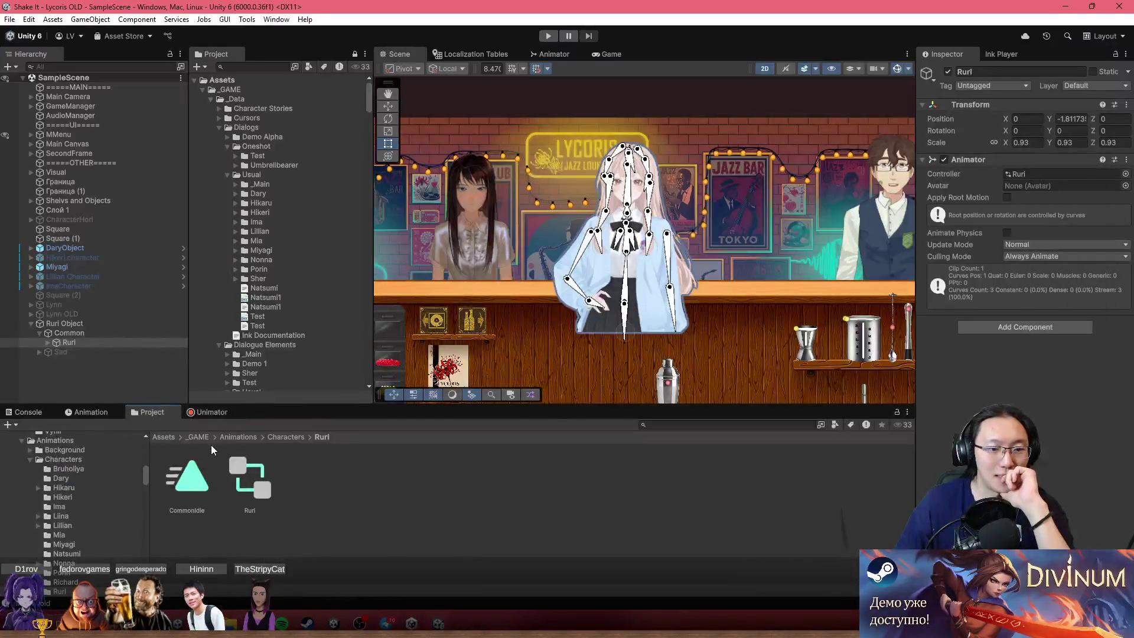
{"action": "left_click", "coordinate": [163, 437]}
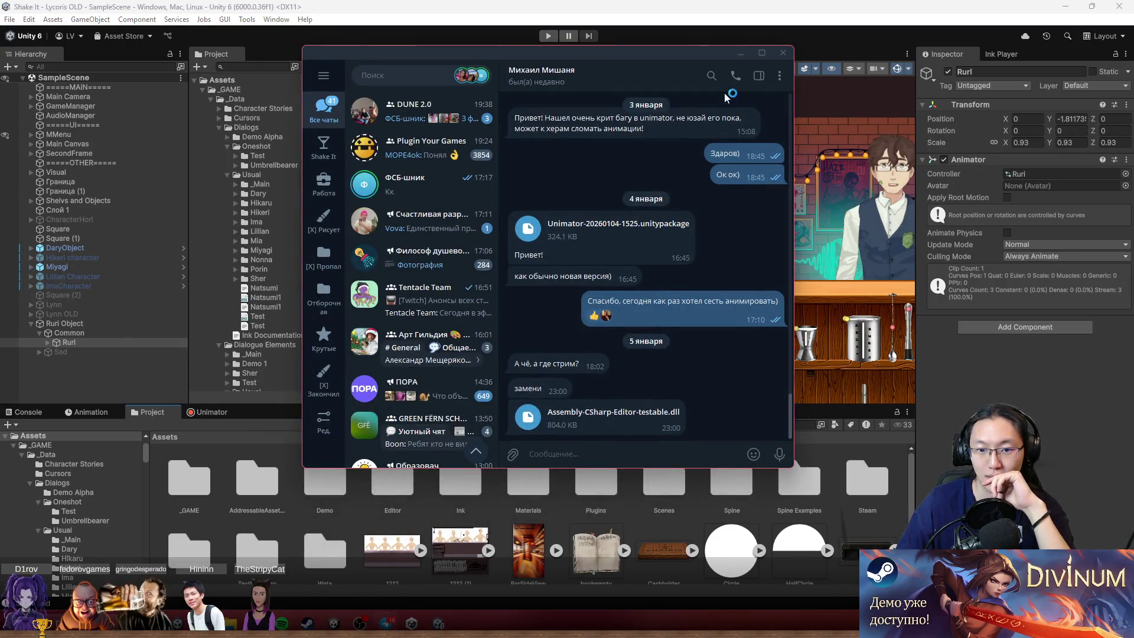
{"action": "key", "text": "alt+Tab"}
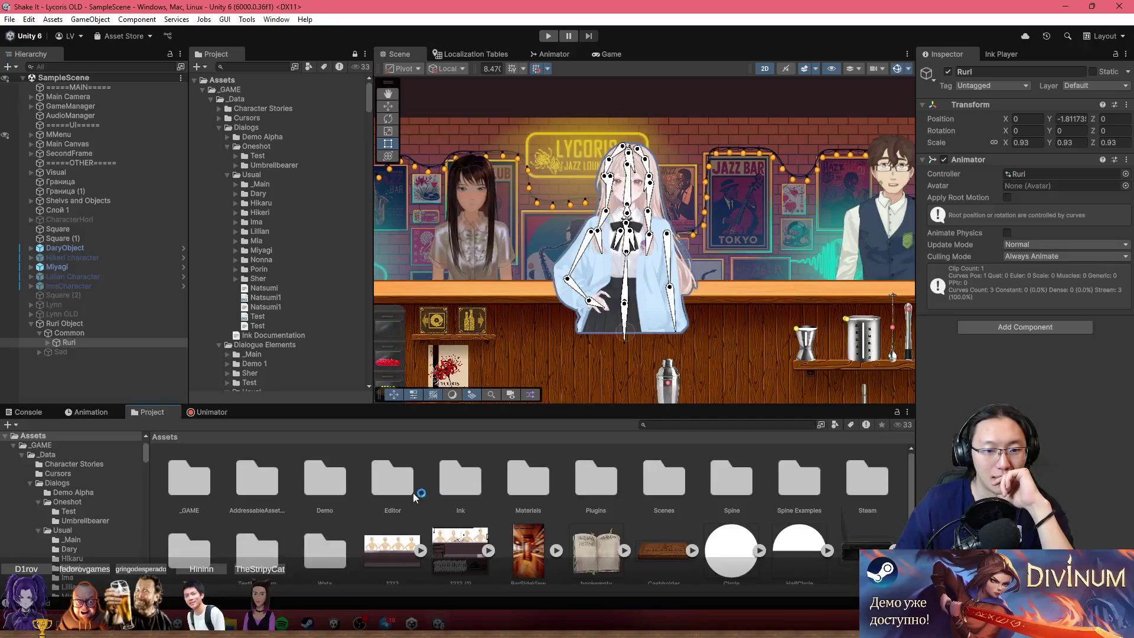
{"action": "double_click", "coordinate": [392, 479]}
{"action": "key", "text": "BackSpace"}
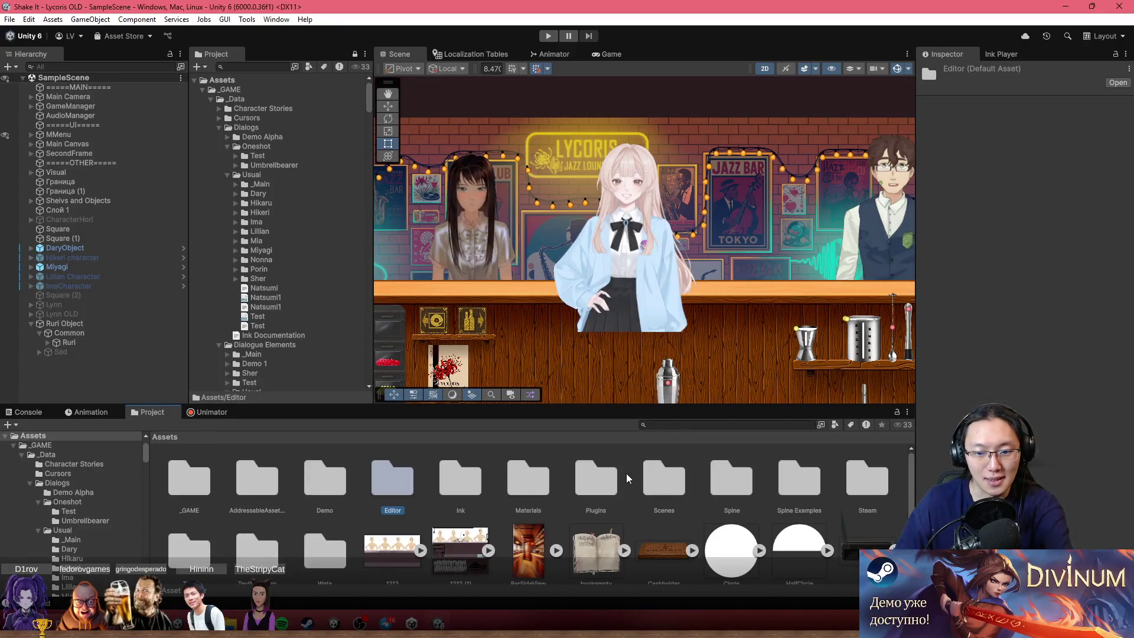
{"action": "left_click", "coordinate": [597, 480]}
{"action": "double_click", "coordinate": [601, 488]}
{"action": "double_click", "coordinate": [324, 488]}
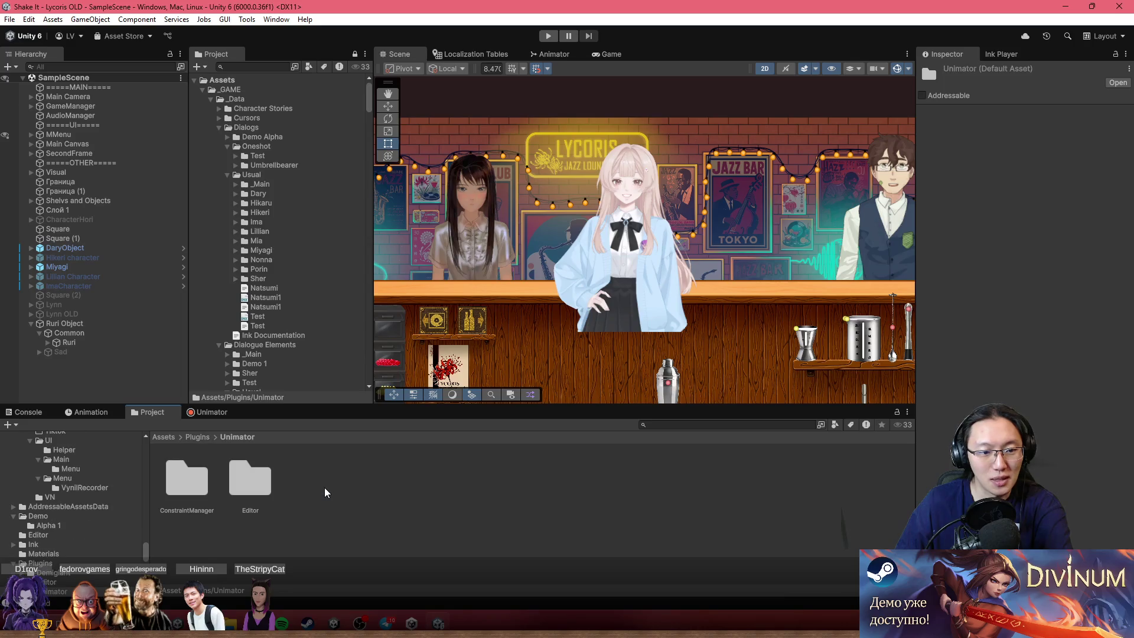
{"action": "double_click", "coordinate": [266, 487]}
Reveal the Assembly-CSharp-Editor-testable.dll asset in File Explorer with Show in Explorer.
{"action": "left_click", "coordinate": [177, 485]}
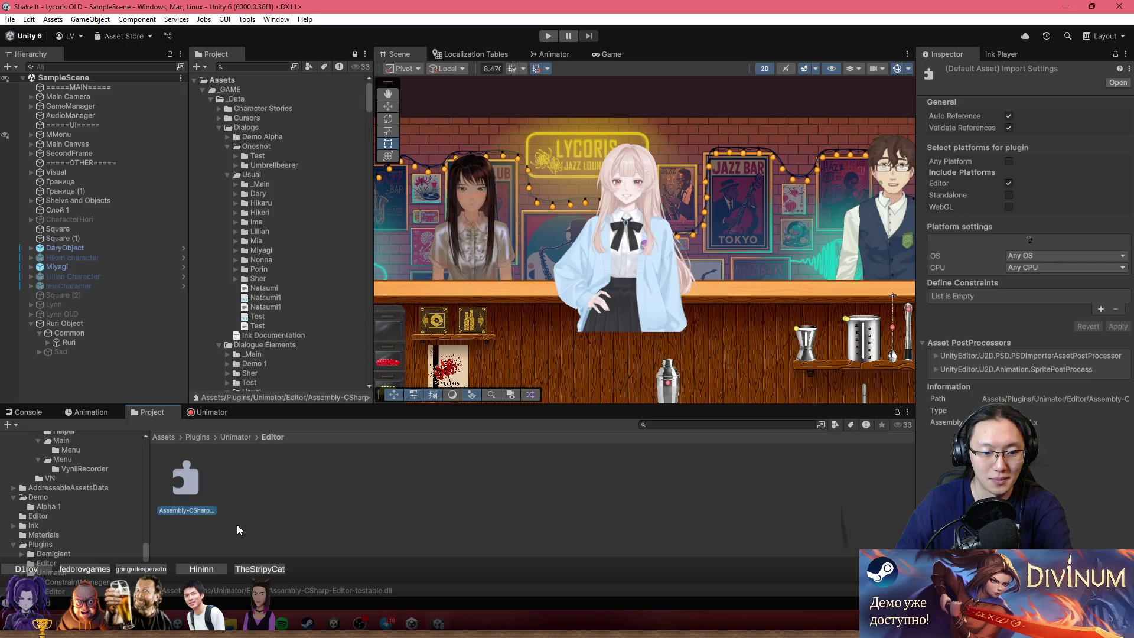
{"action": "right_click", "coordinate": [183, 473]}
{"action": "left_click", "coordinate": [302, 125]}
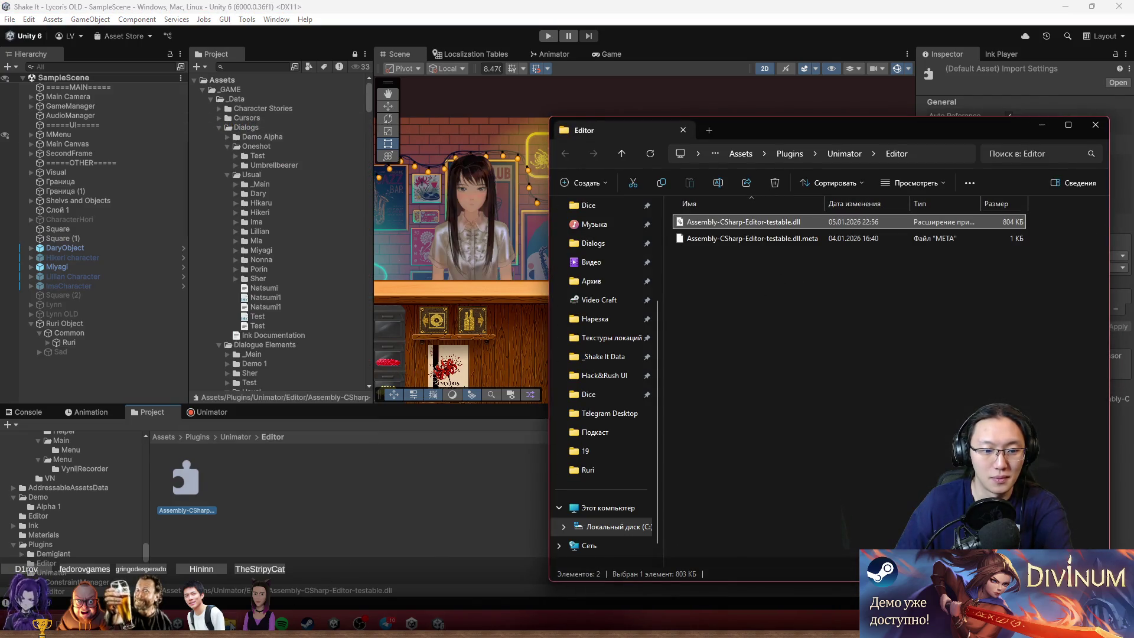
Drag the renamed Assembly-CSharp-Editor-testable.dll from Telegram Desktop into Unity's Unimator Editor folder.
{"action": "mouse_move", "coordinate": [286, 569]}
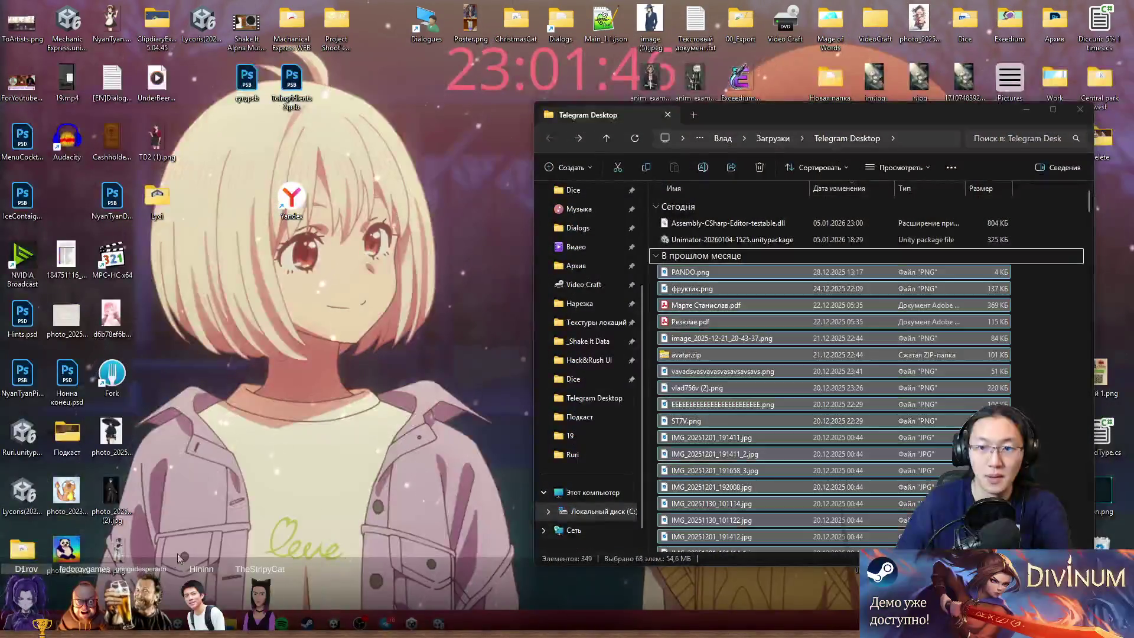
{"action": "left_click", "coordinate": [178, 554]}
{"action": "left_click", "coordinate": [762, 224]}
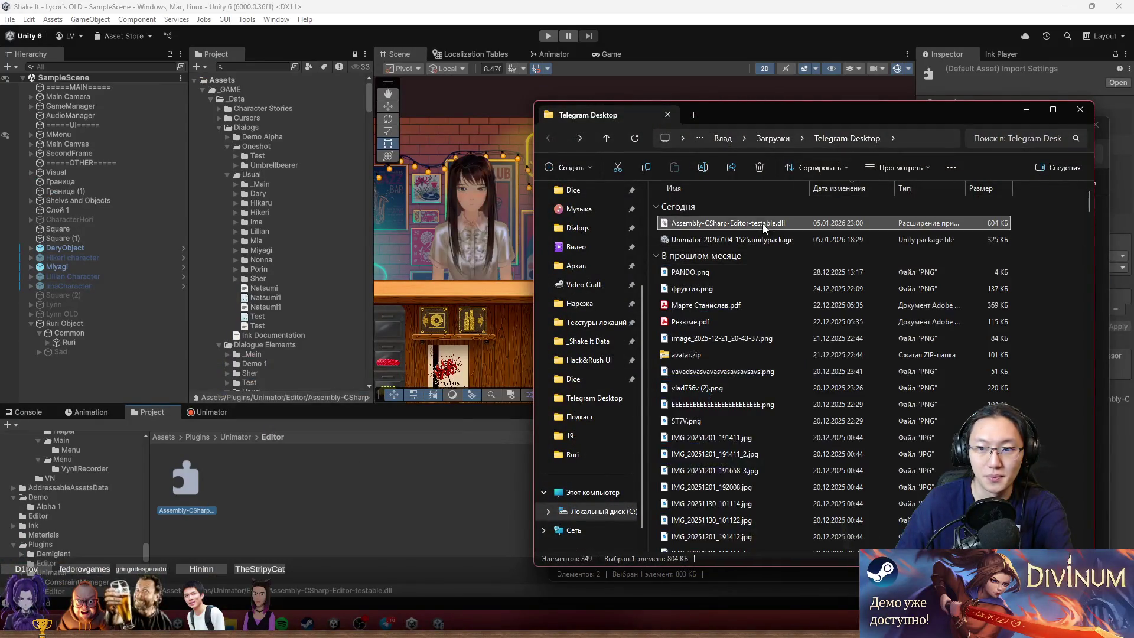
{"action": "left_click_drag", "start_coordinate": [718, 220], "coordinate": [420, 511]}
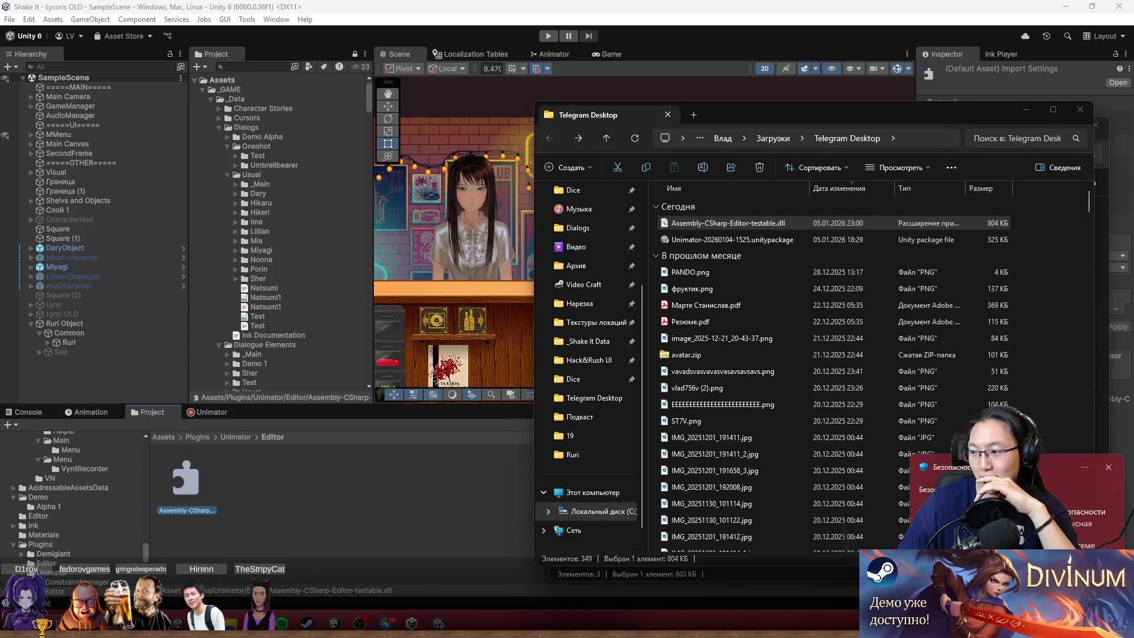
{"action": "left_click_drag", "start_coordinate": [763, 3], "coordinate": [763, 2]}
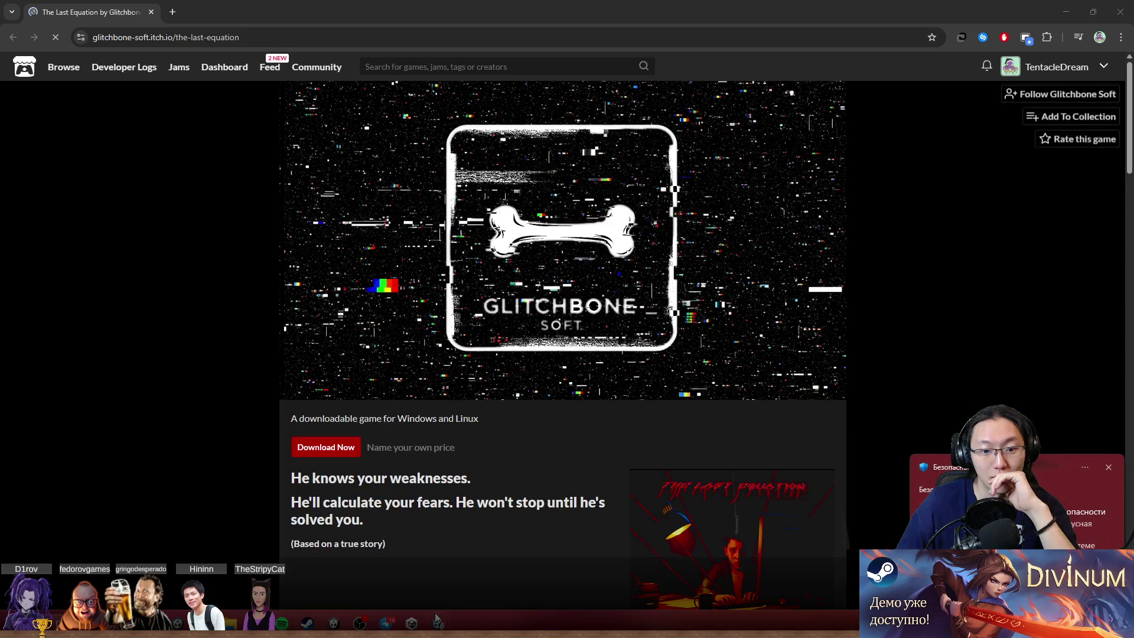
Scroll through The Last Equation itch.io page and restore the Chrome window to a smaller size.
{"action": "mouse_move", "coordinate": [438, 623]}
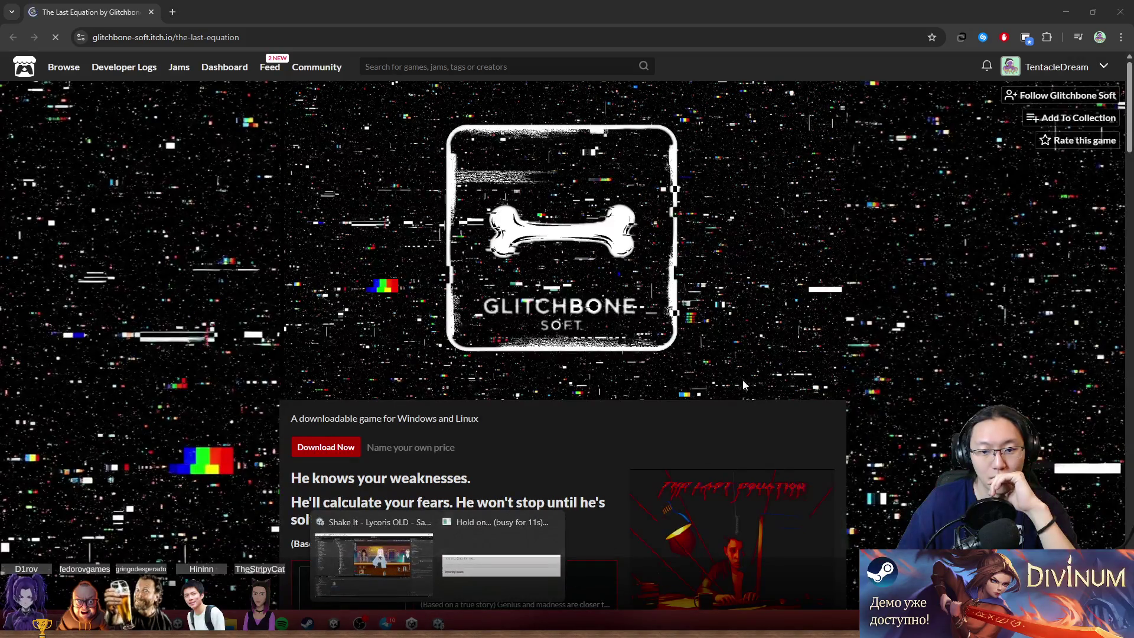
{"action": "scroll", "coordinate": [746, 362], "scroll_direction": "down", "scroll_amount": 10}
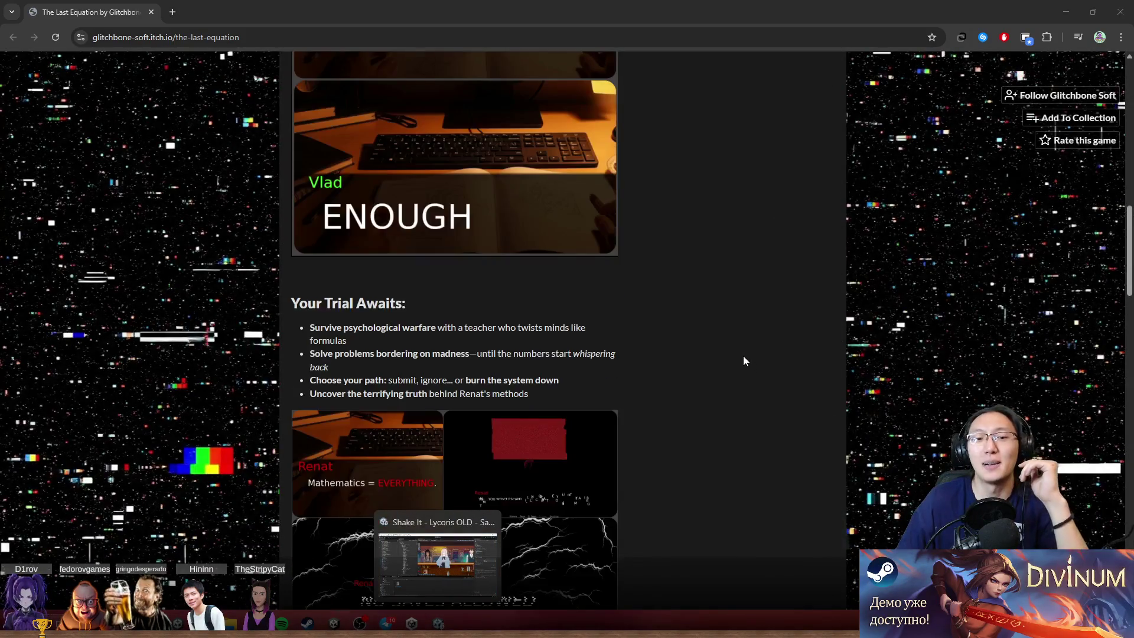
{"action": "scroll", "coordinate": [743, 356], "scroll_direction": "down", "scroll_amount": 9}
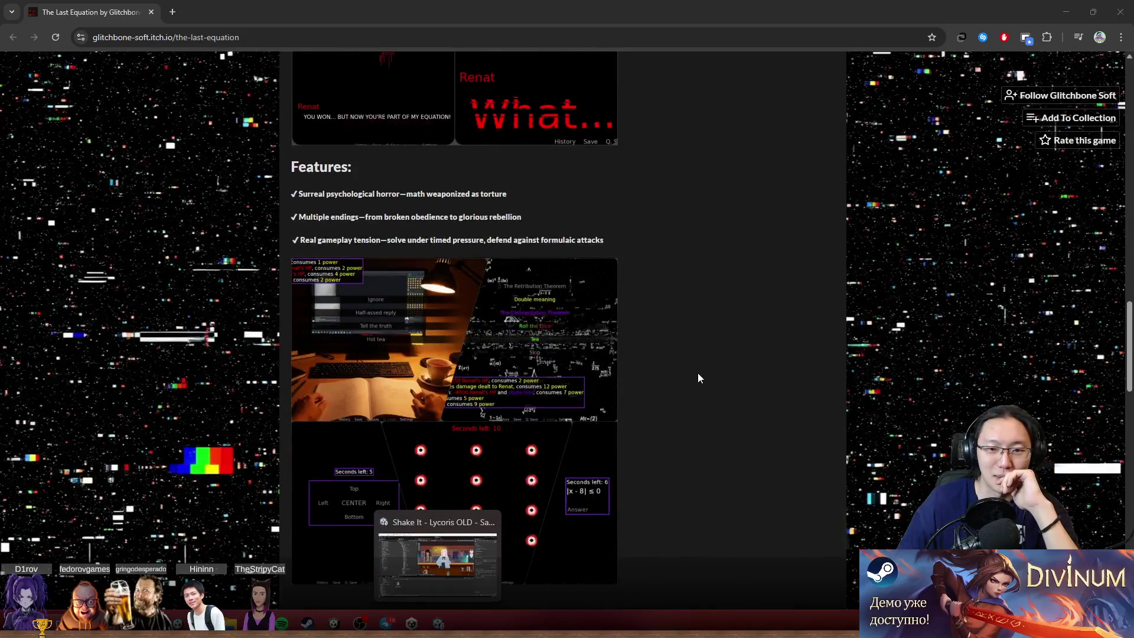
{"action": "double_click", "coordinate": [676, 6]}
Close Chrome and decline the API update for the imported Assembly-CSharp dll in Unity.
{"action": "left_click", "coordinate": [771, 247]}
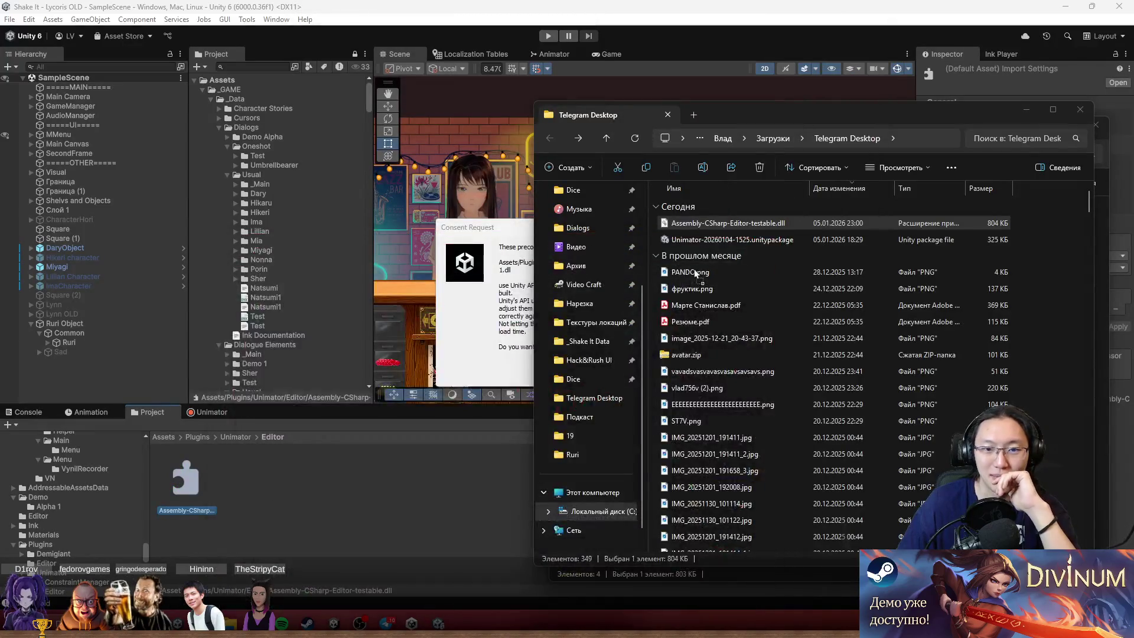
{"action": "left_click", "coordinate": [487, 227]}
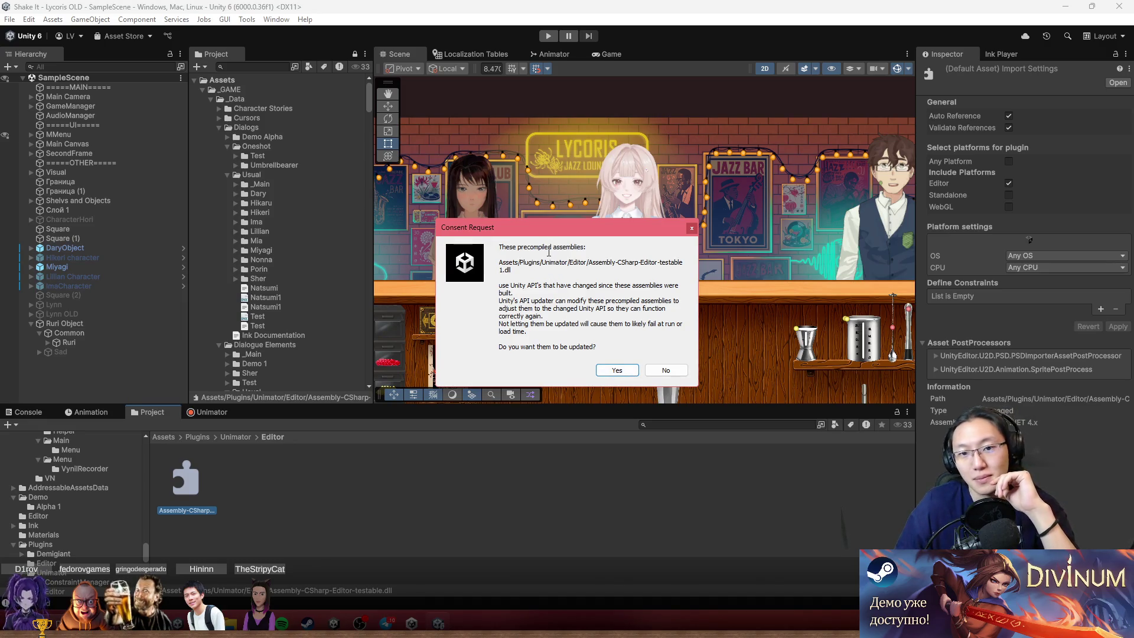
{"action": "left_click_drag", "start_coordinate": [533, 262], "coordinate": [561, 269]}
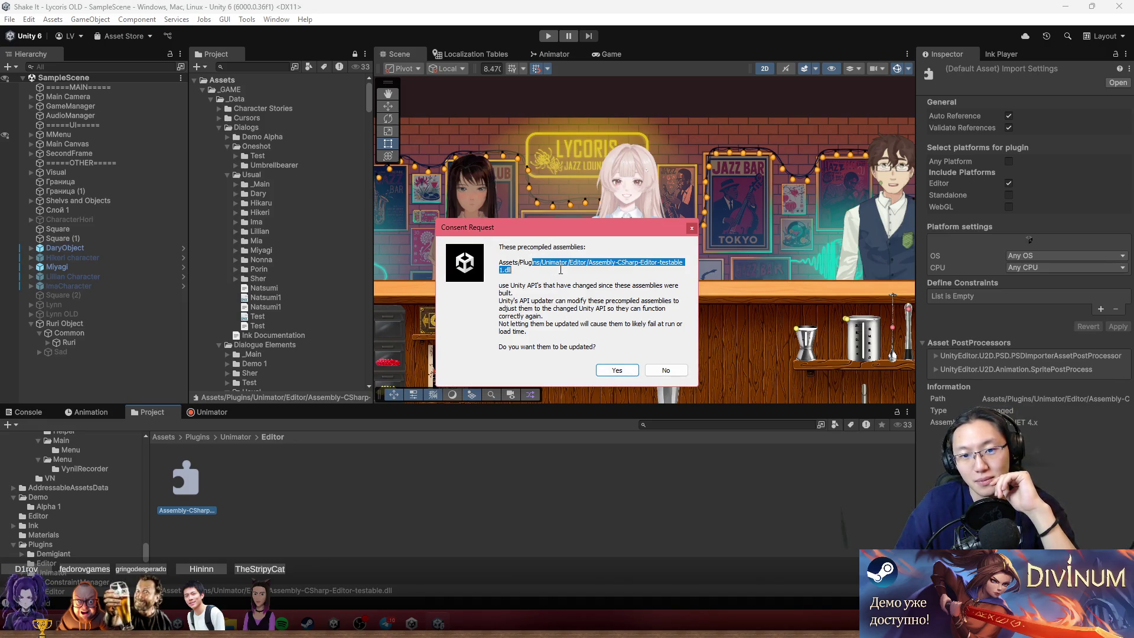
{"action": "left_click", "coordinate": [666, 370]}
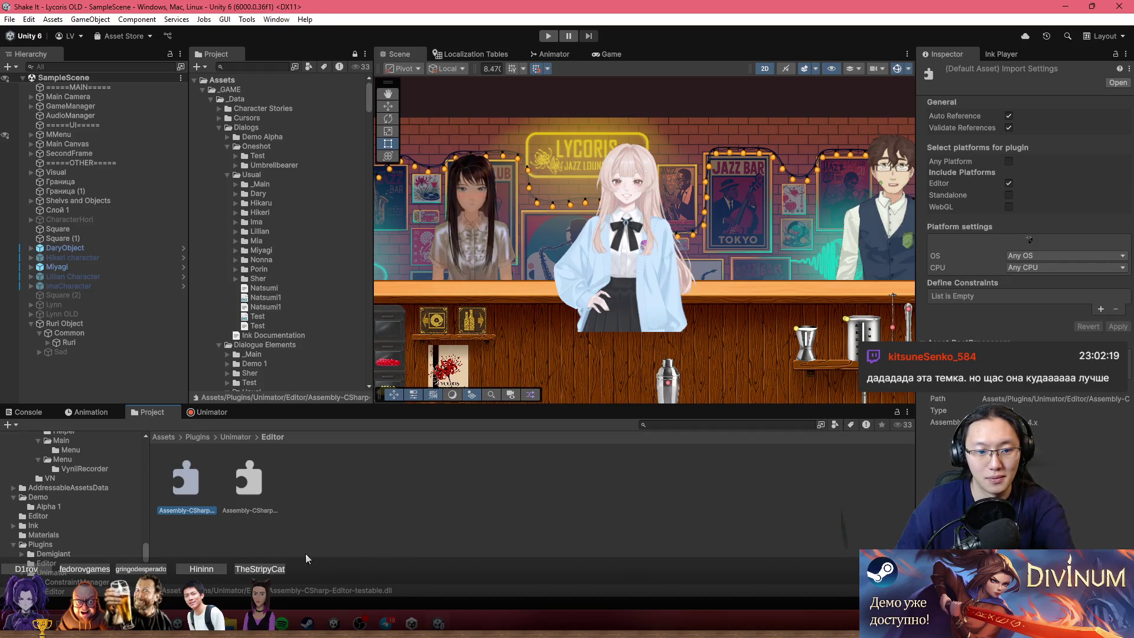
Delete the original Assembly-CSharp asset from the Unimator Editor folder.
{"action": "left_click", "coordinate": [254, 480]}
{"action": "left_click", "coordinate": [191, 491]}
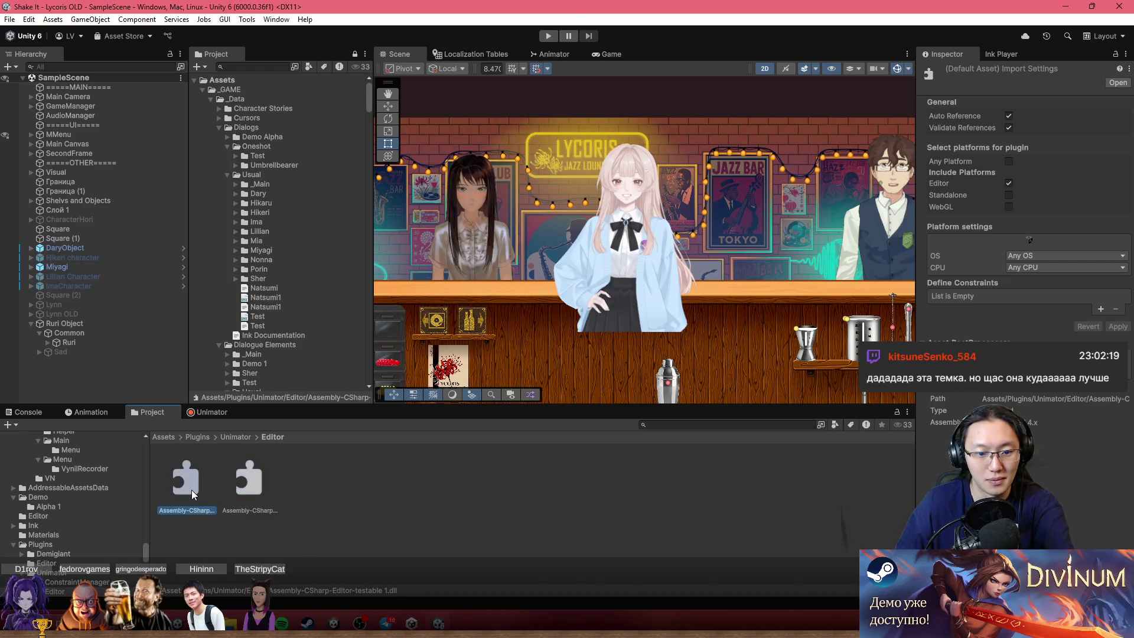
{"action": "key", "text": "Delete"}
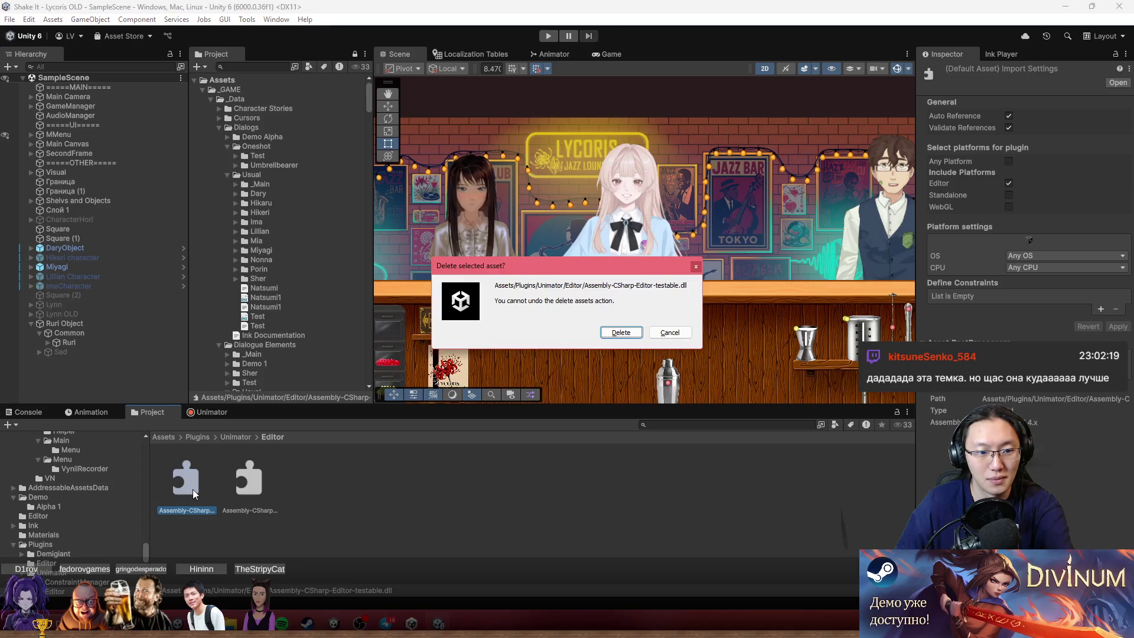
{"action": "key", "text": "Return"}
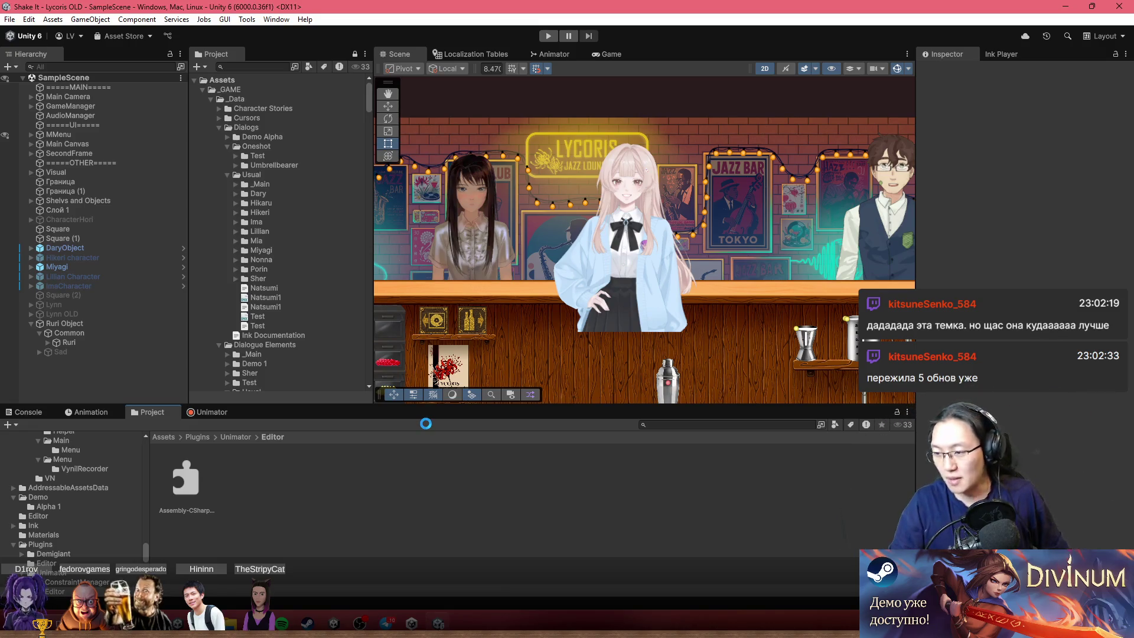
Delete the remaining Assembly-CSharp-Editor-testable 1.dll, leaving the Editor folder empty.
{"action": "left_click", "coordinate": [412, 622]}
{"action": "left_click", "coordinate": [414, 617]}
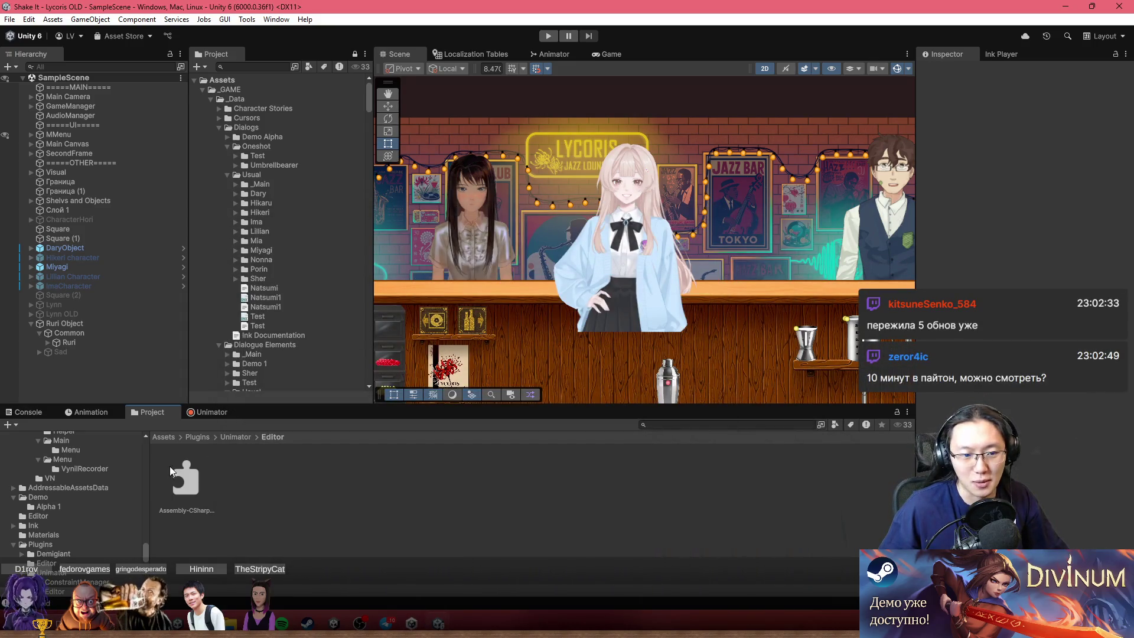
{"action": "left_click", "coordinate": [171, 472]}
{"action": "key", "text": "Delete"}
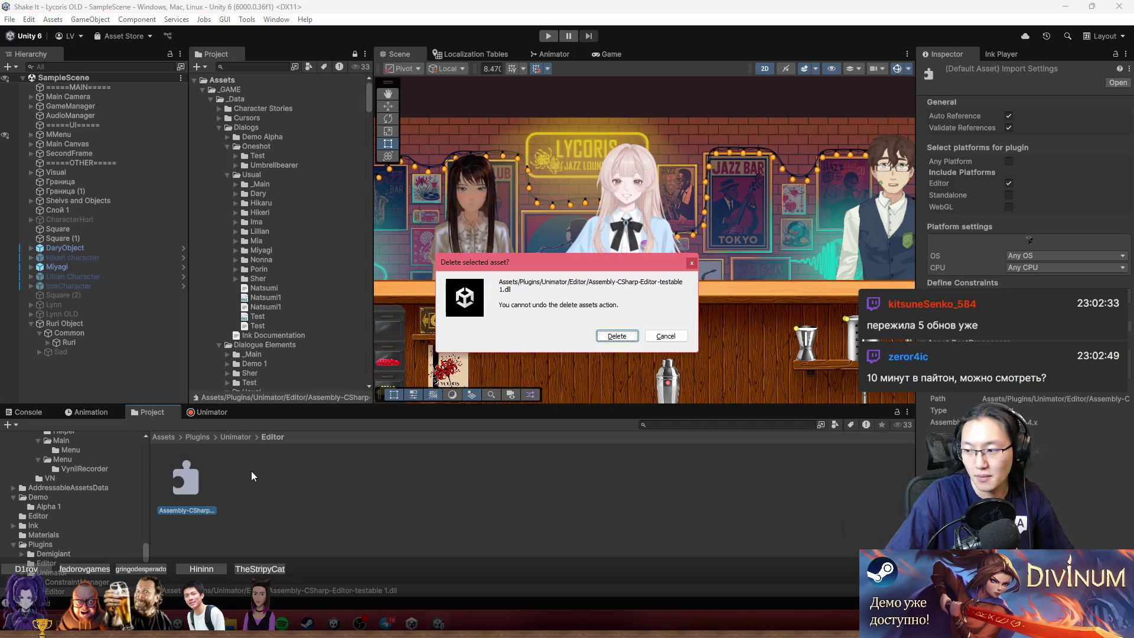
{"action": "key", "text": "Return"}
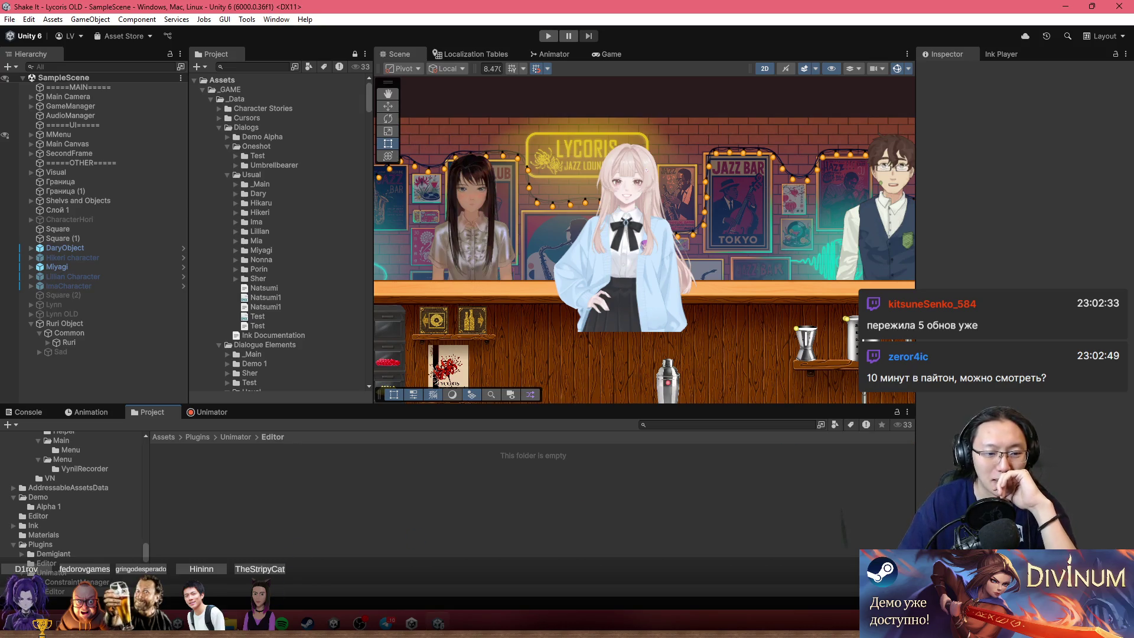
Drag Assembly-CSharp-Editor-testable.dll from the Telegram Desktop folder into Unity's Unimator Editor folder.
{"action": "key", "text": "alt+Tab"}
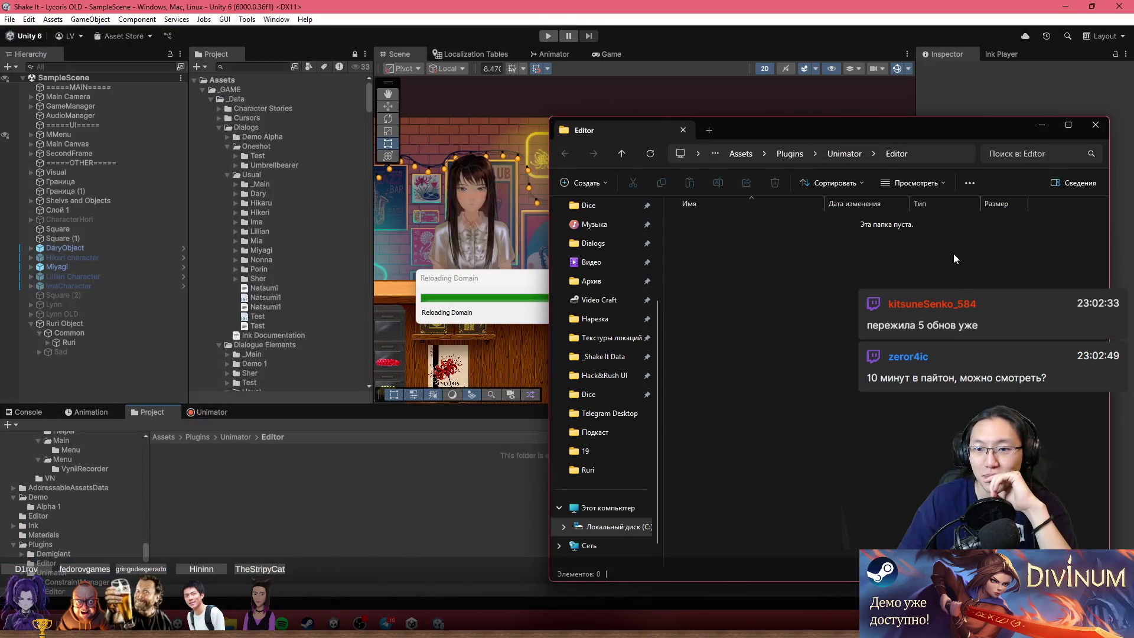
{"action": "left_click", "coordinate": [230, 623]}
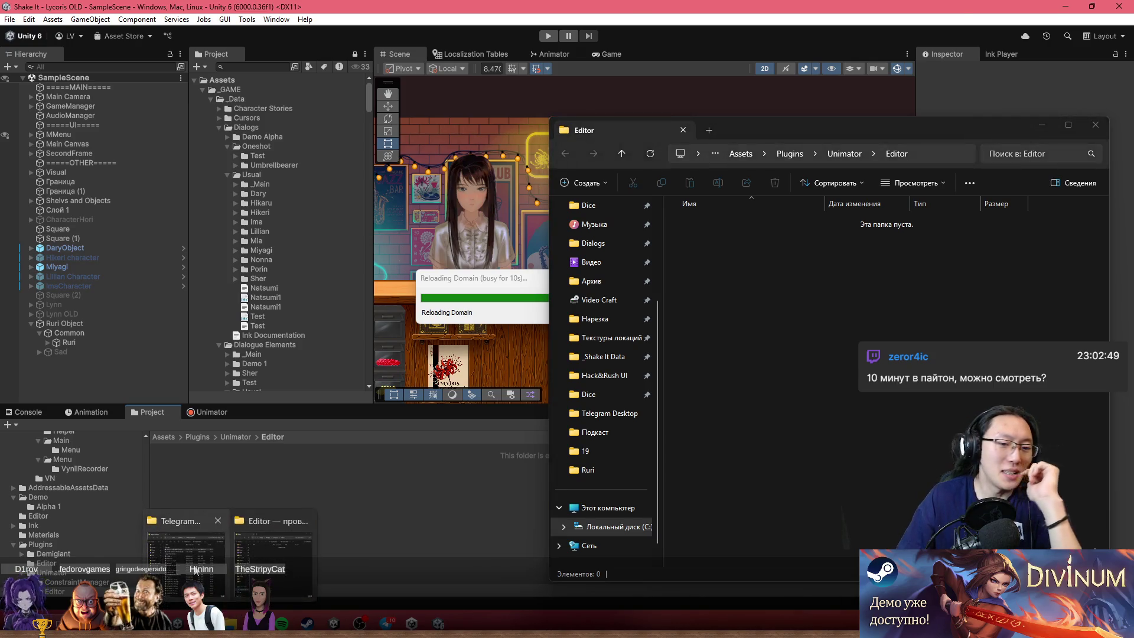
{"action": "left_click", "coordinate": [192, 564]}
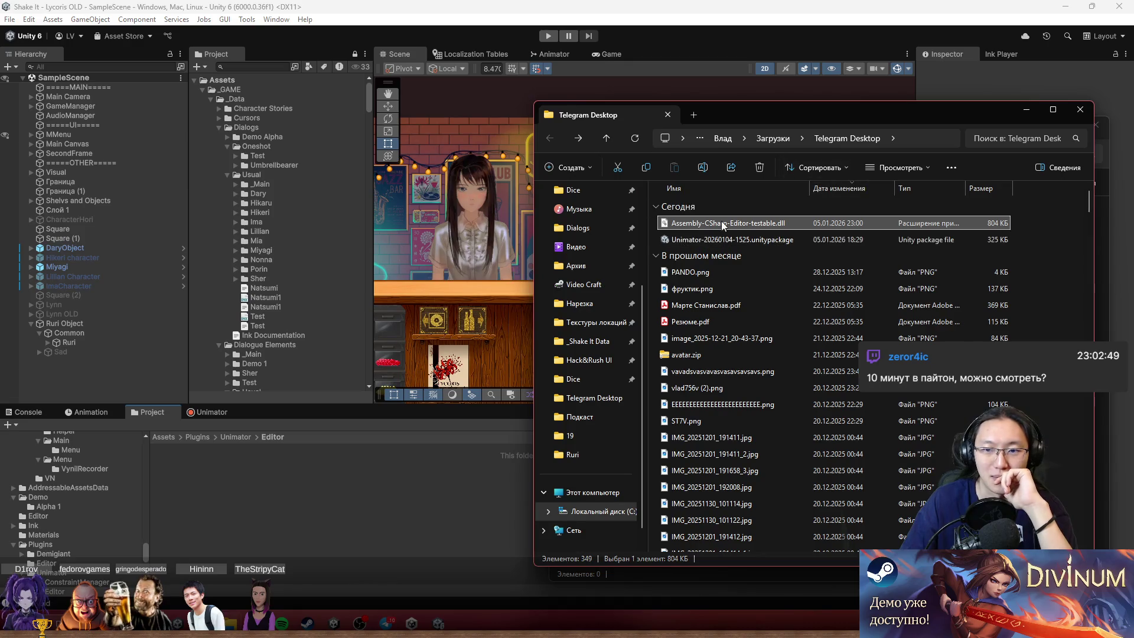
{"action": "left_click_drag", "start_coordinate": [722, 221], "coordinate": [377, 492]}
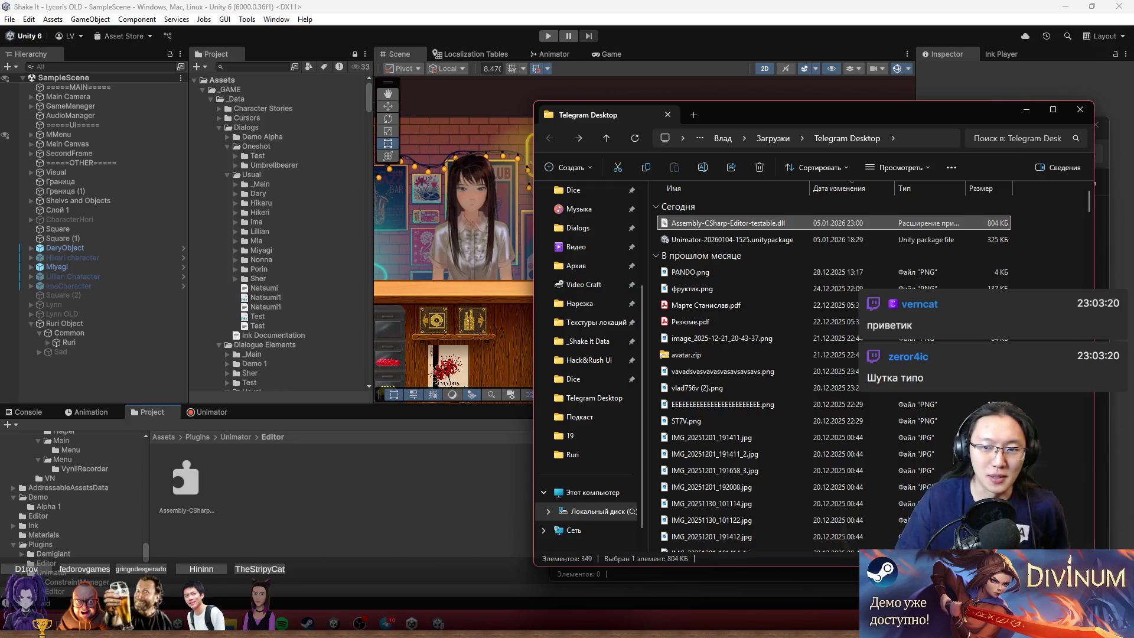
Close both Explorer windows, open Window > Unimator and enlarge the timeline by raising the splitter.
{"action": "left_click", "coordinate": [1080, 109]}
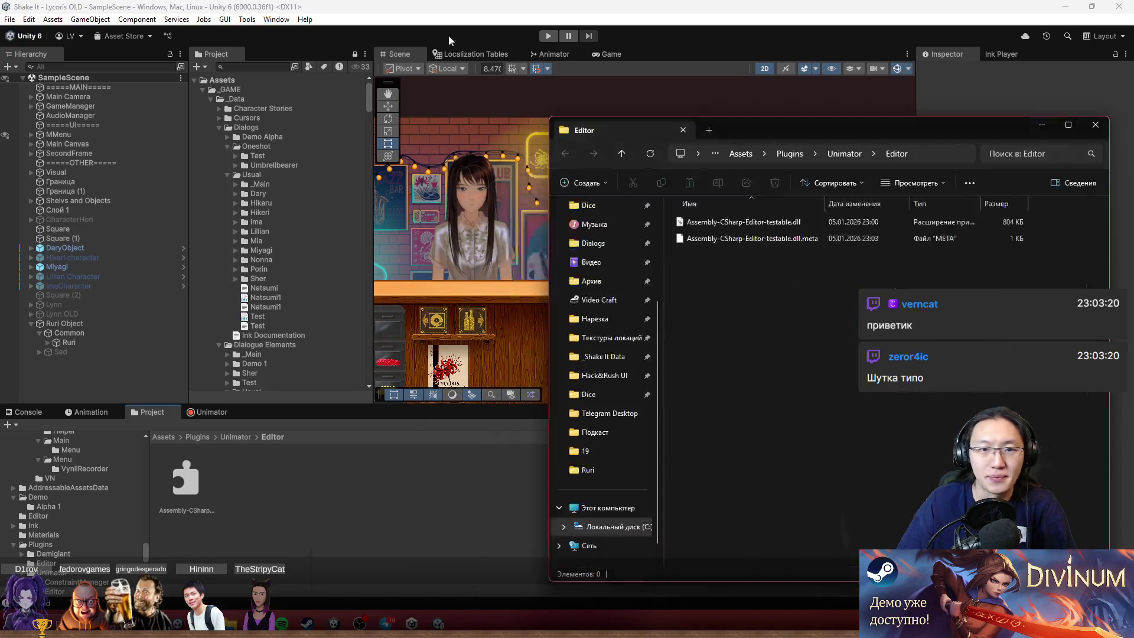
{"action": "left_click", "coordinate": [1033, 113]}
{"action": "left_click", "coordinate": [305, 19]}
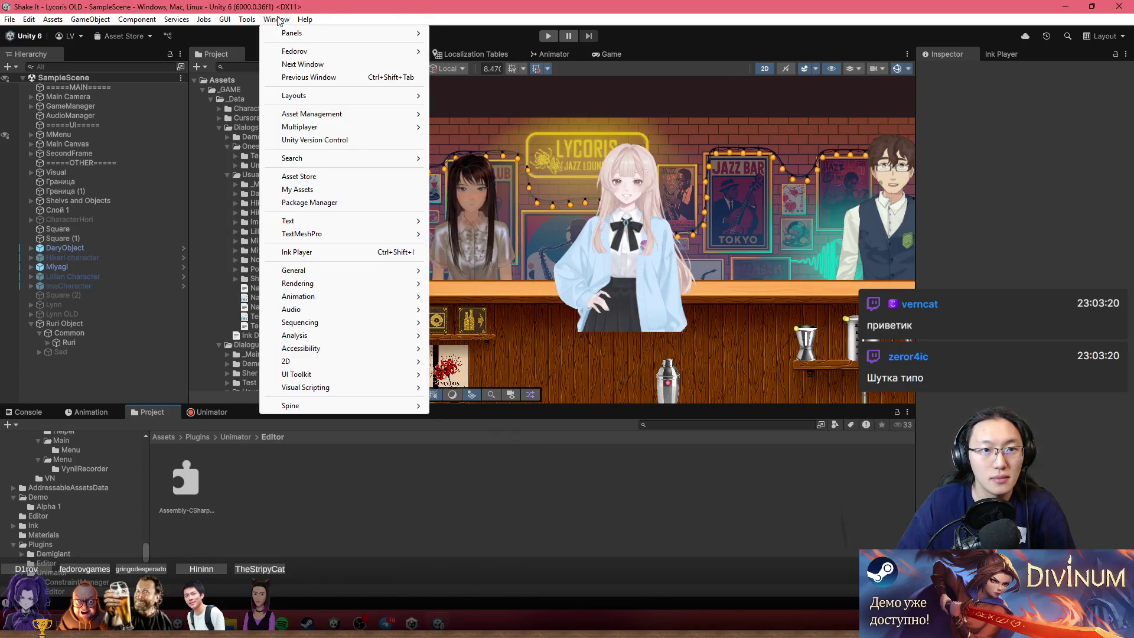
{"action": "mouse_move", "coordinate": [354, 48]}
{"action": "left_click", "coordinate": [468, 48]}
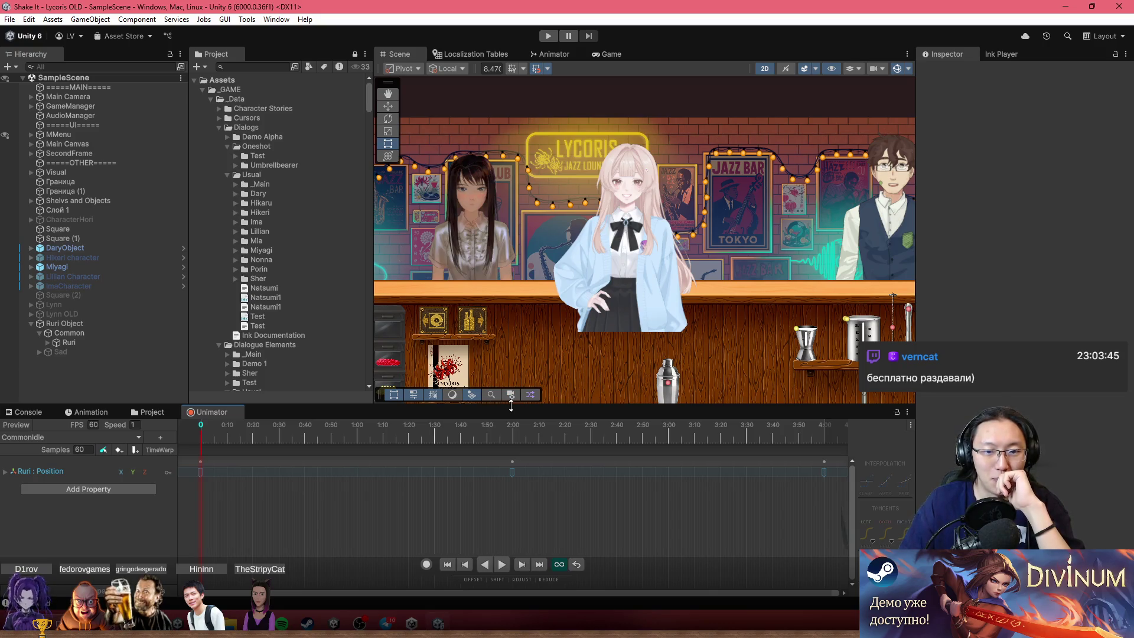
{"action": "left_click_drag", "start_coordinate": [511, 406], "coordinate": [528, 235]}
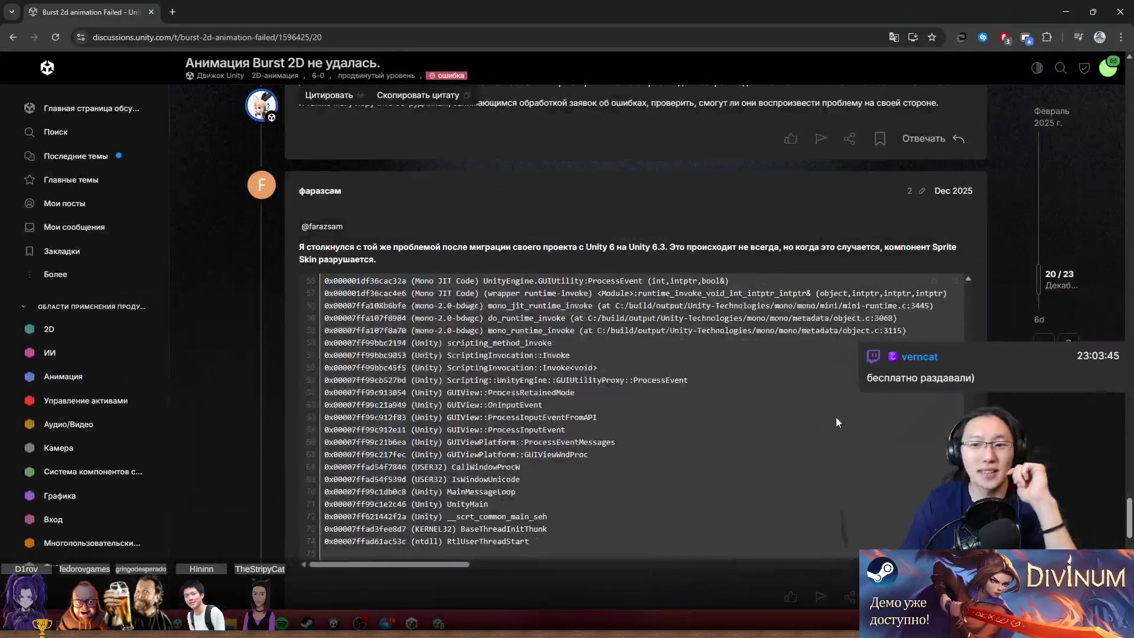
Scroll through the Burst 2D animation Failed thread, reload it, and return to Unity.
{"action": "scroll", "coordinate": [596, 370], "scroll_direction": "down", "scroll_amount": 10}
{"action": "scroll", "coordinate": [595, 370], "scroll_direction": "up", "scroll_amount": 3}
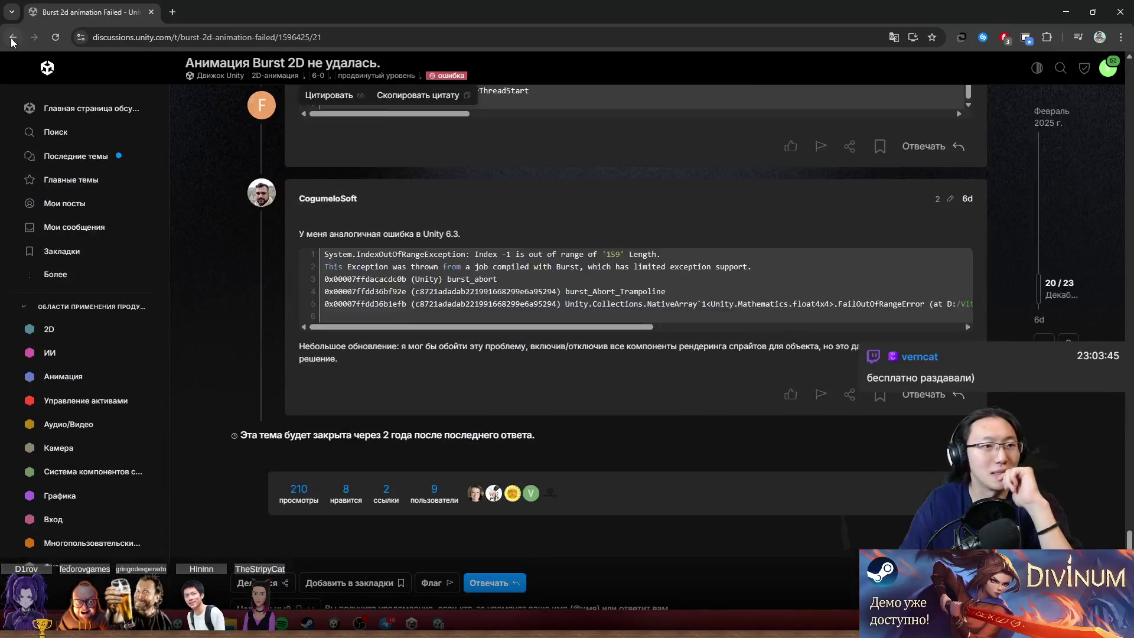
{"action": "key", "text": "F5"}
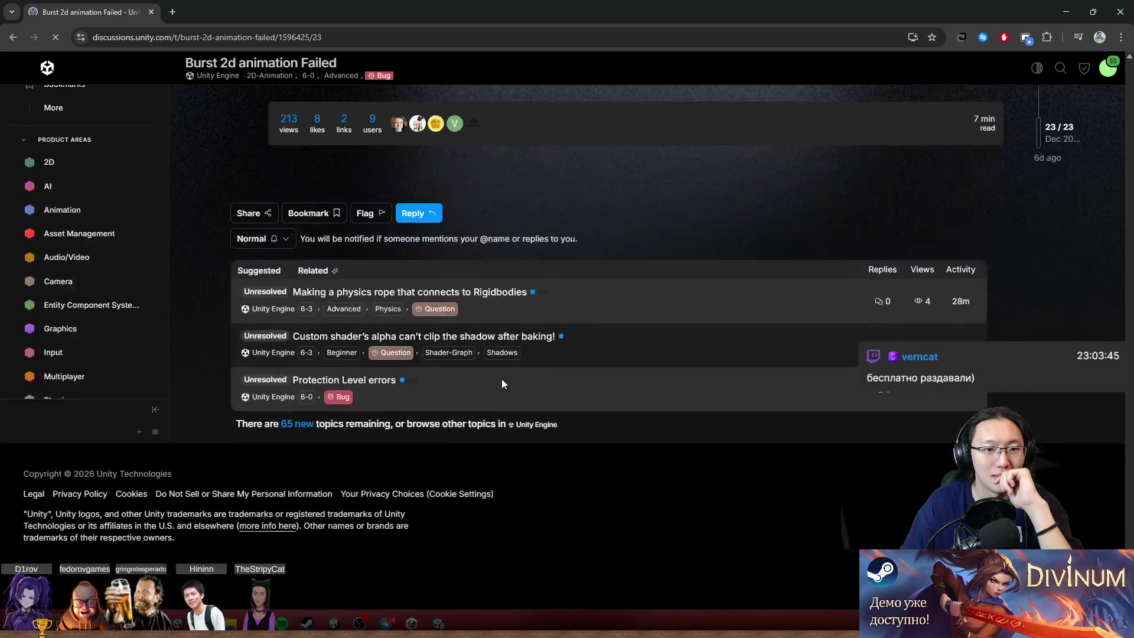
{"action": "key", "text": "alt+Tab"}
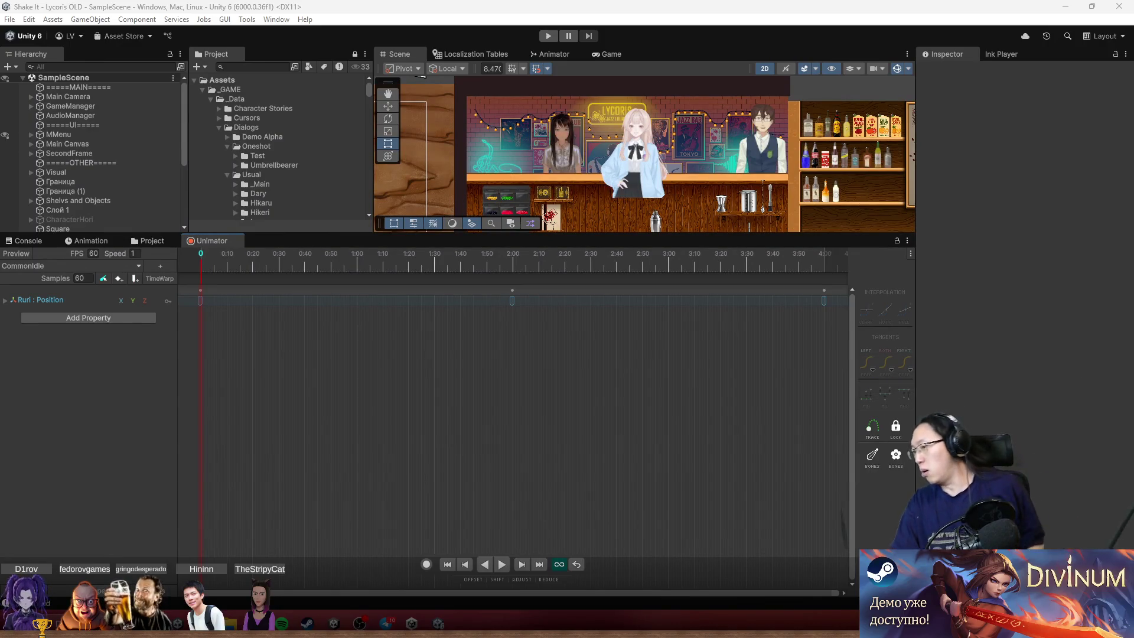
Glance at the Telegram chat, then lower the splitter to enlarge the Scene view above the timeline.
{"action": "key", "text": "alt+Tab"}
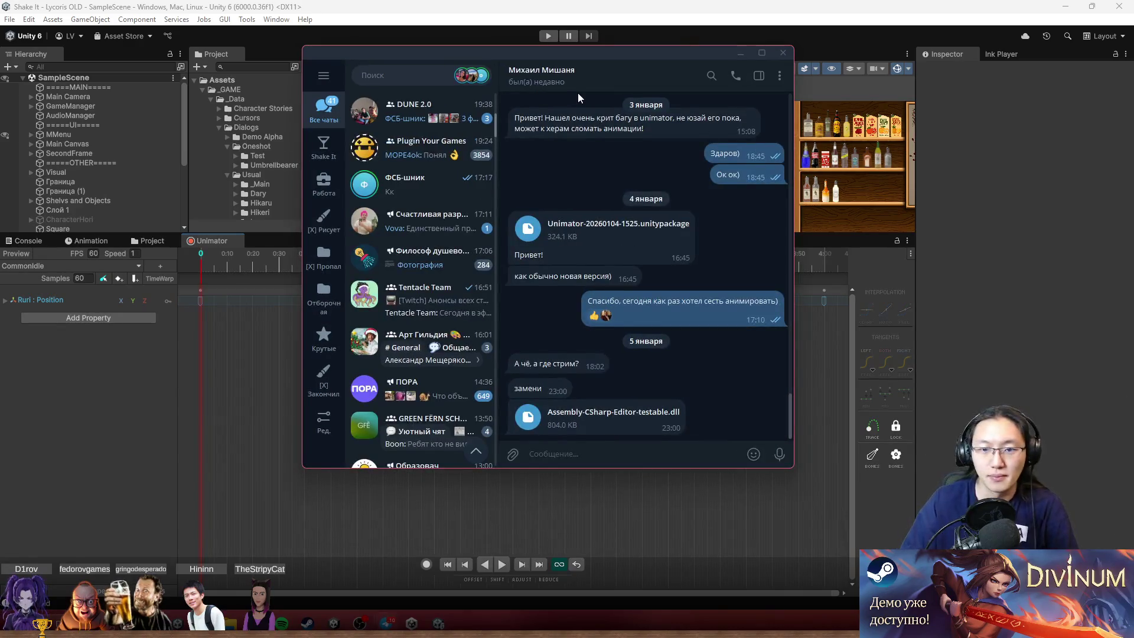
{"action": "key", "text": "alt+Tab"}
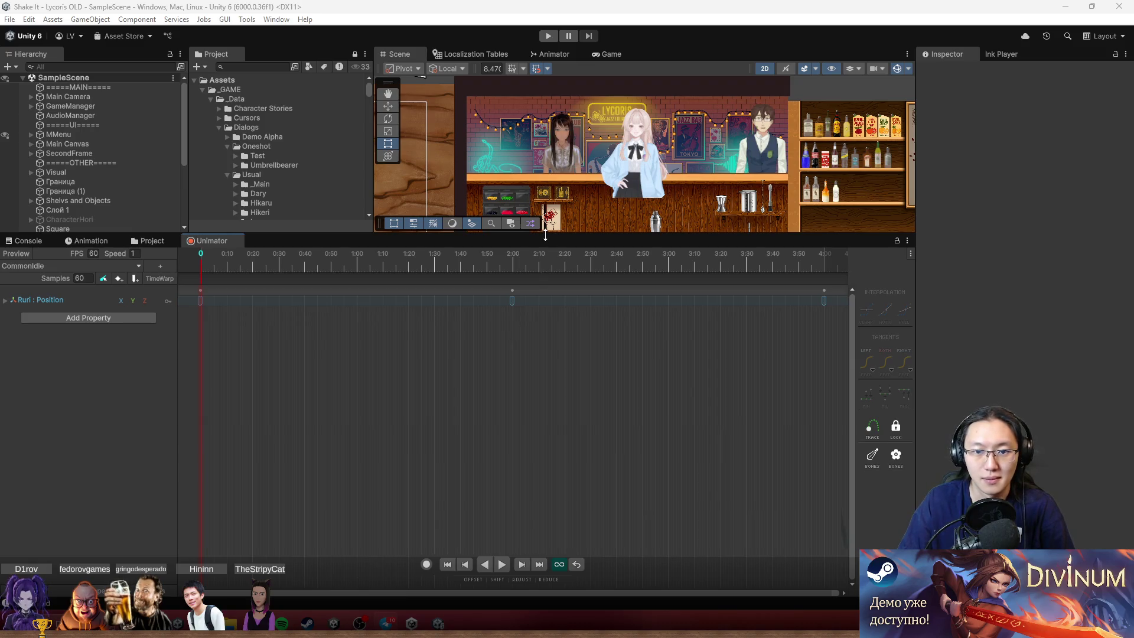
{"action": "mouse_move", "coordinate": [546, 235]}
{"action": "left_mouse_down"}
{"action": "mouse_move", "coordinate": [561, 381]}
{"action": "mouse_move", "coordinate": [573, 401]}
{"action": "mouse_move", "coordinate": [581, 395]}
{"action": "left_mouse_up"}
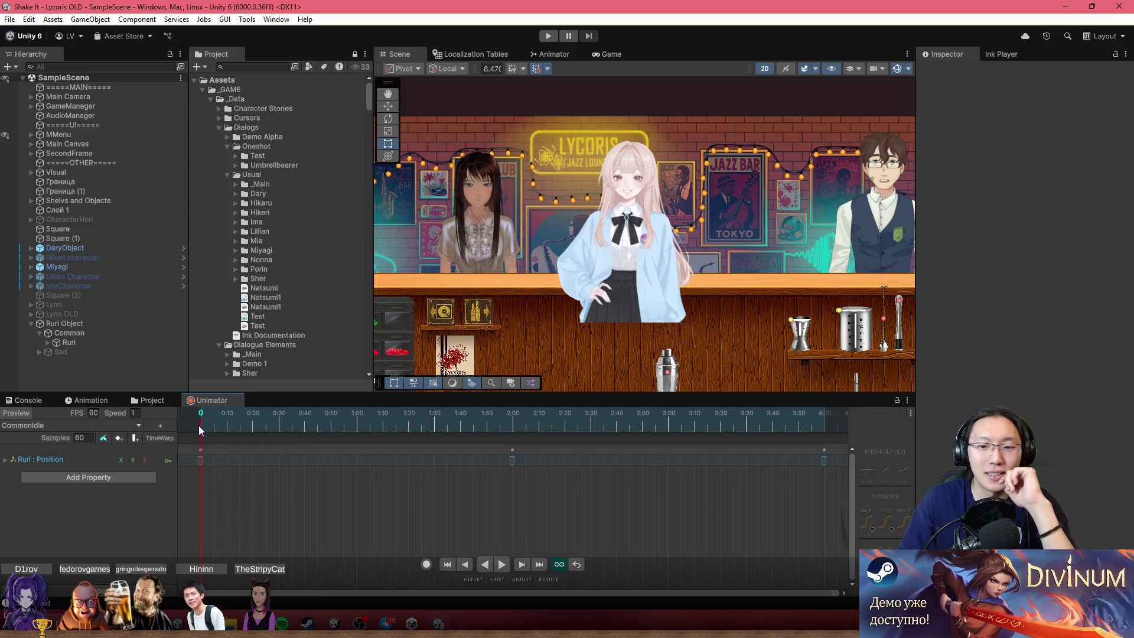
Scrub the CommonIdle clip to frame 228 and back to frame 0.
{"action": "scroll", "coordinate": [730, 300], "scroll_direction": "up", "scroll_amount": 2}
{"action": "left_click_drag", "start_coordinate": [339, 420], "coordinate": [793, 443]}
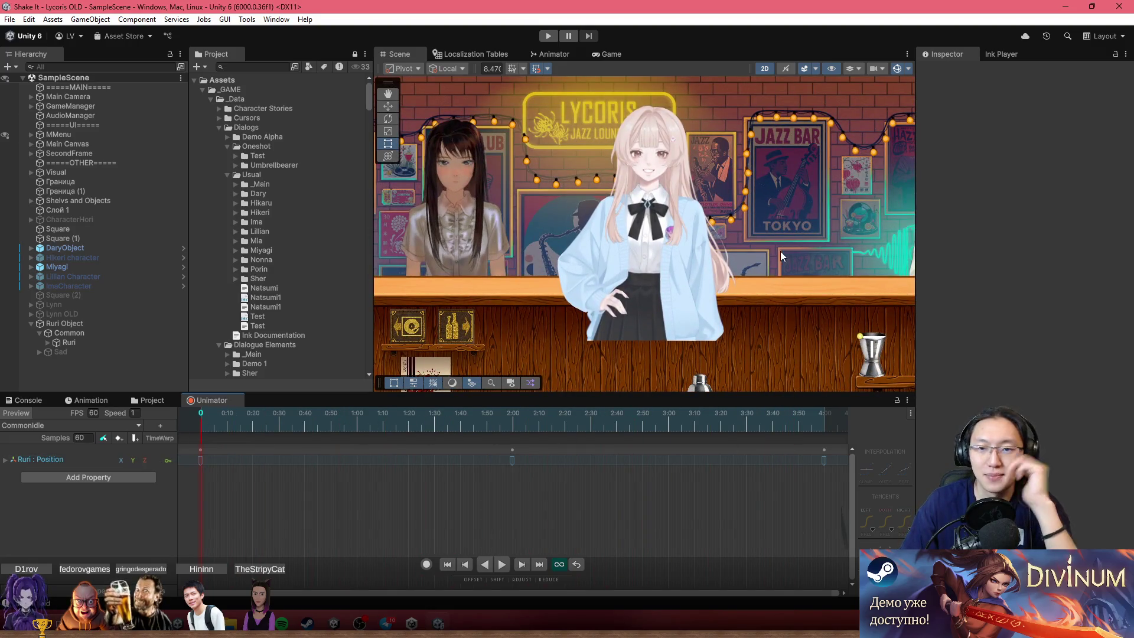
{"action": "left_click_drag", "start_coordinate": [780, 250], "coordinate": [709, 254]}
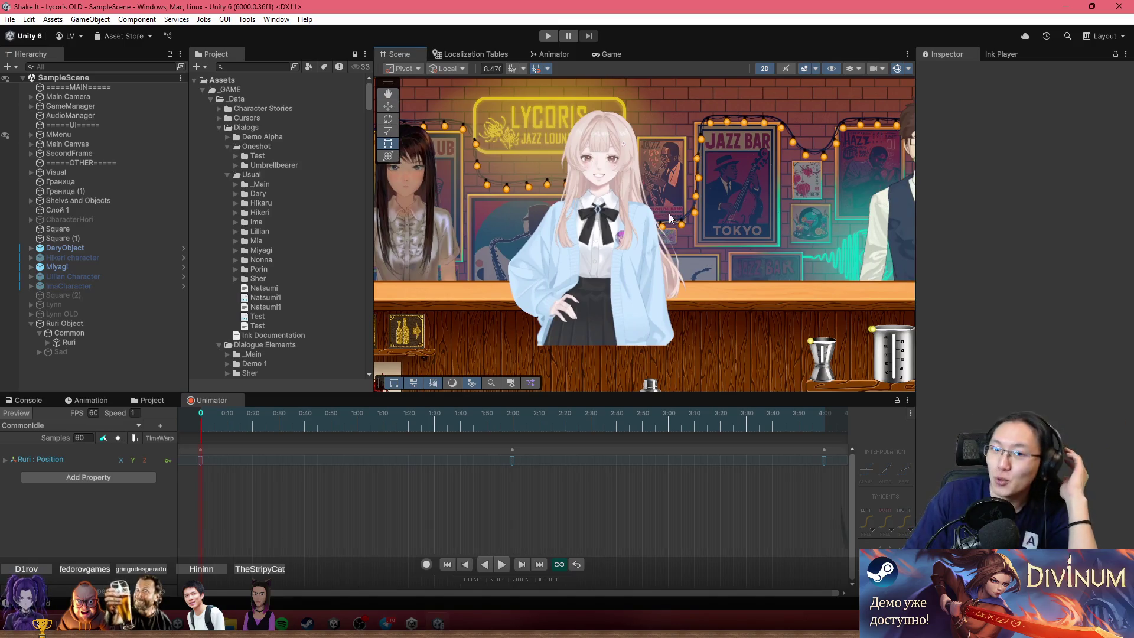
Pan the Scene view around Ruri and select her so her bones are shown.
{"action": "scroll", "coordinate": [616, 208], "scroll_direction": "up", "scroll_amount": 1}
{"action": "scroll", "coordinate": [616, 208], "scroll_direction": "up", "scroll_amount": 1}
{"action": "mouse_move", "coordinate": [615, 207]}
{"action": "left_mouse_down"}
{"action": "mouse_move", "coordinate": [651, 227]}
{"action": "mouse_move", "coordinate": [853, 189]}
{"action": "mouse_move", "coordinate": [517, 191]}
{"action": "left_mouse_up"}
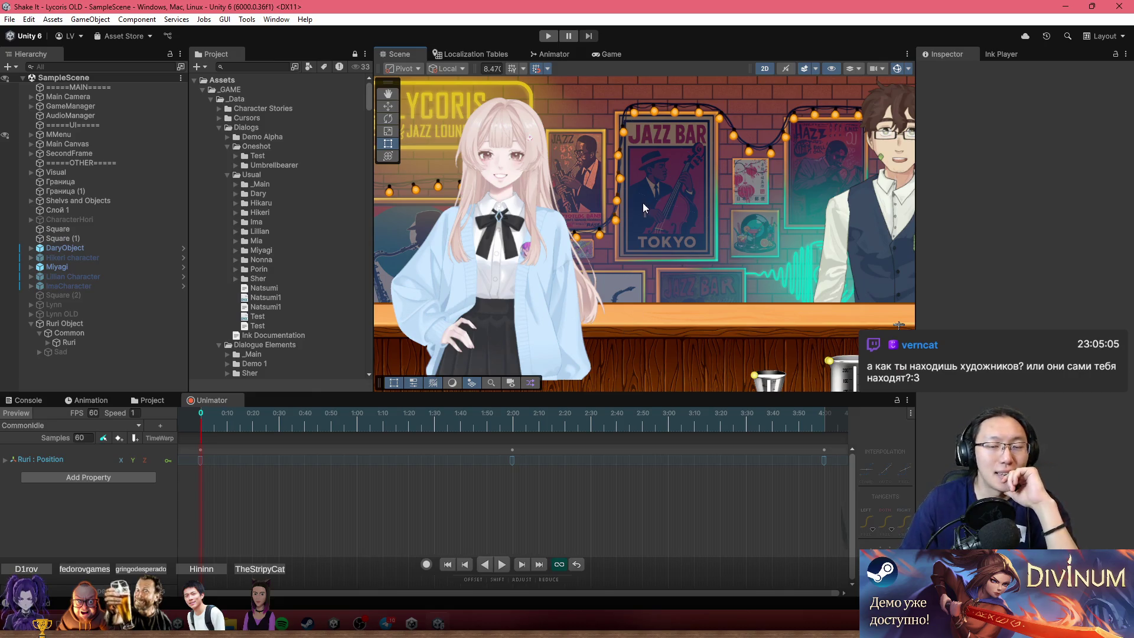
{"action": "left_click_drag", "start_coordinate": [643, 228], "coordinate": [799, 274]}
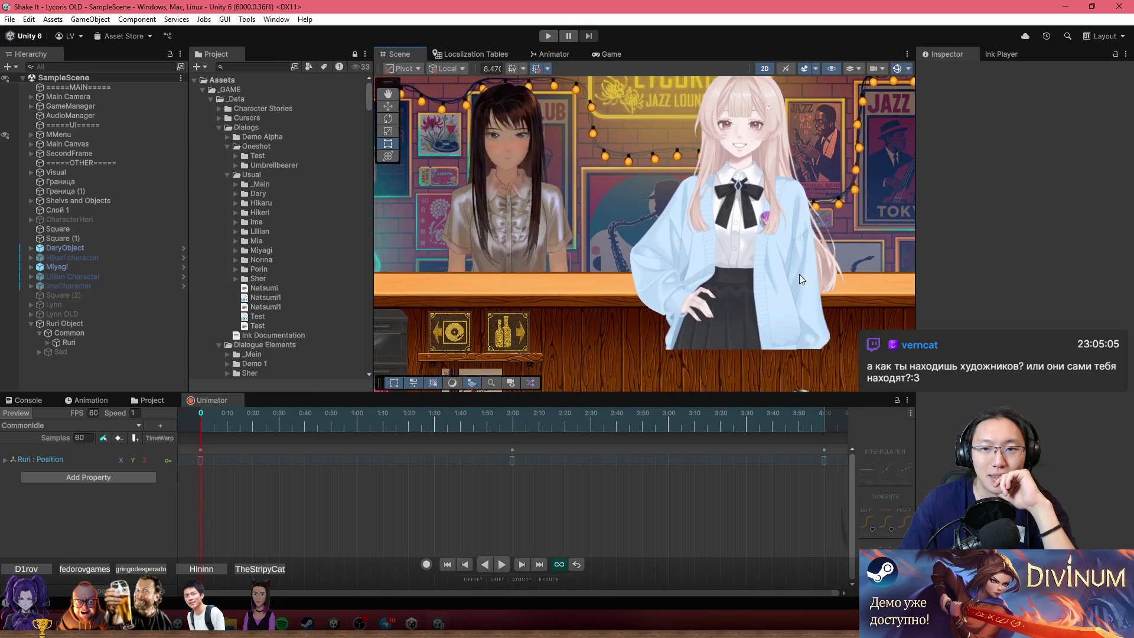
{"action": "left_click", "coordinate": [723, 299]}
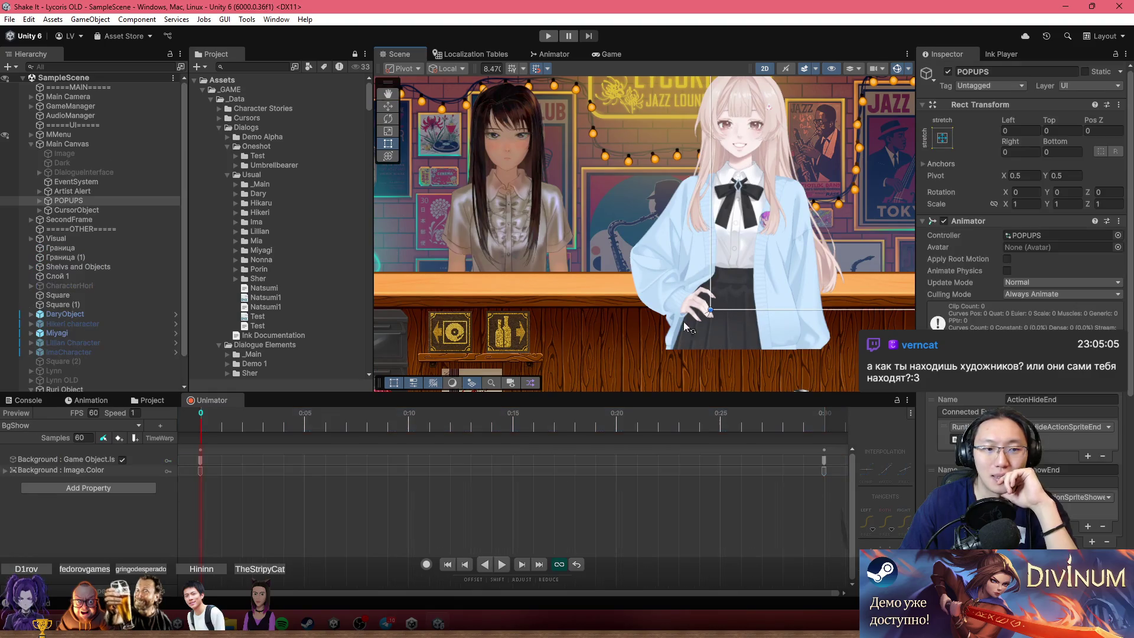
{"action": "left_click", "coordinate": [761, 342]}
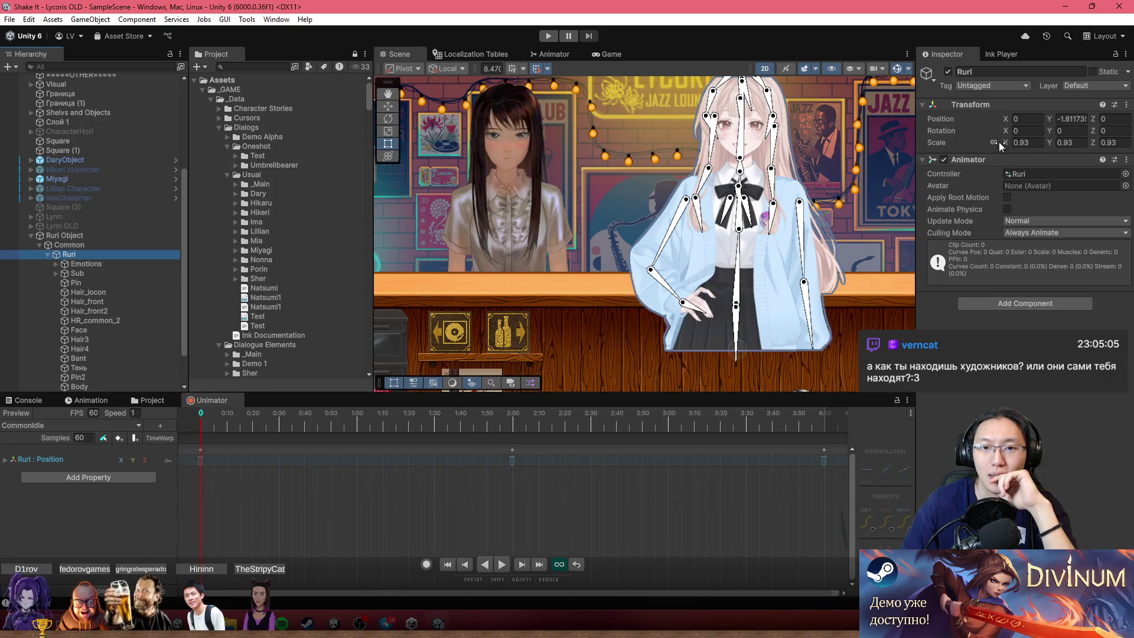
Zoom and pan the Scene view in close on Ruri's torso.
{"action": "left_click_drag", "start_coordinate": [681, 163], "coordinate": [620, 196]}
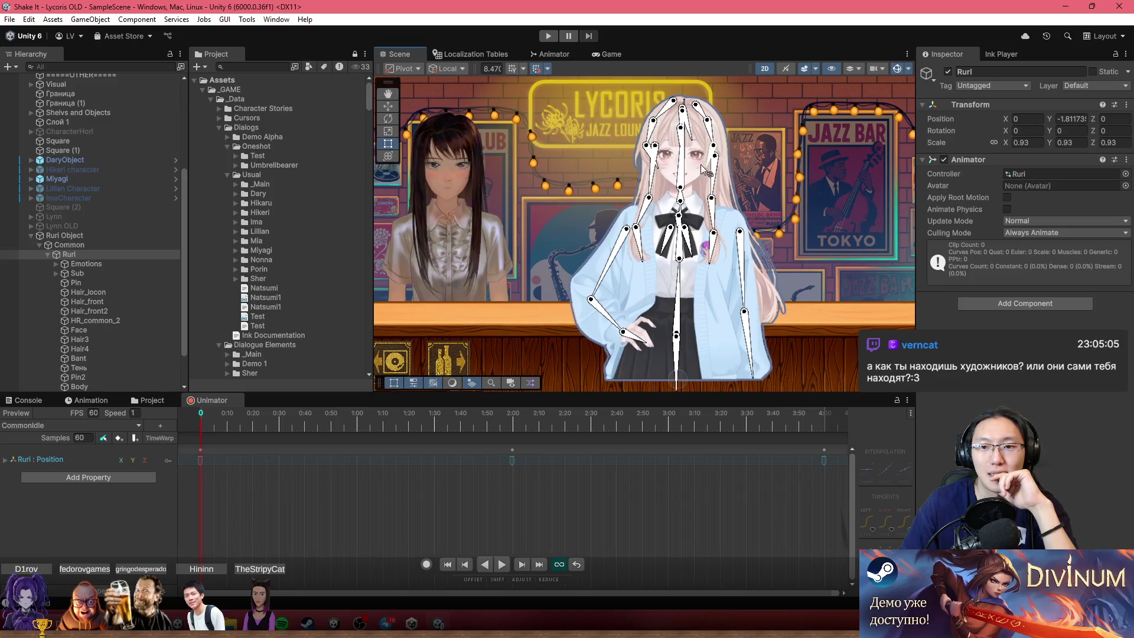
{"action": "scroll", "coordinate": [670, 367], "scroll_direction": "down", "scroll_amount": 2}
{"action": "left_click_drag", "start_coordinate": [803, 258], "coordinate": [730, 188]}
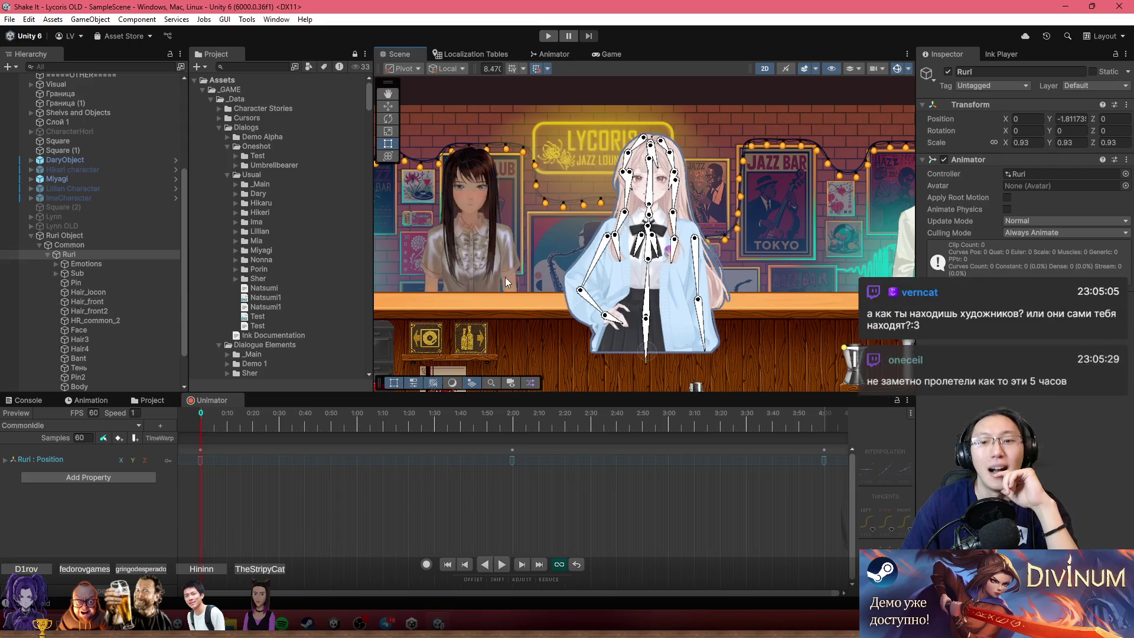
{"action": "scroll", "coordinate": [673, 330], "scroll_direction": "up", "scroll_amount": 5}
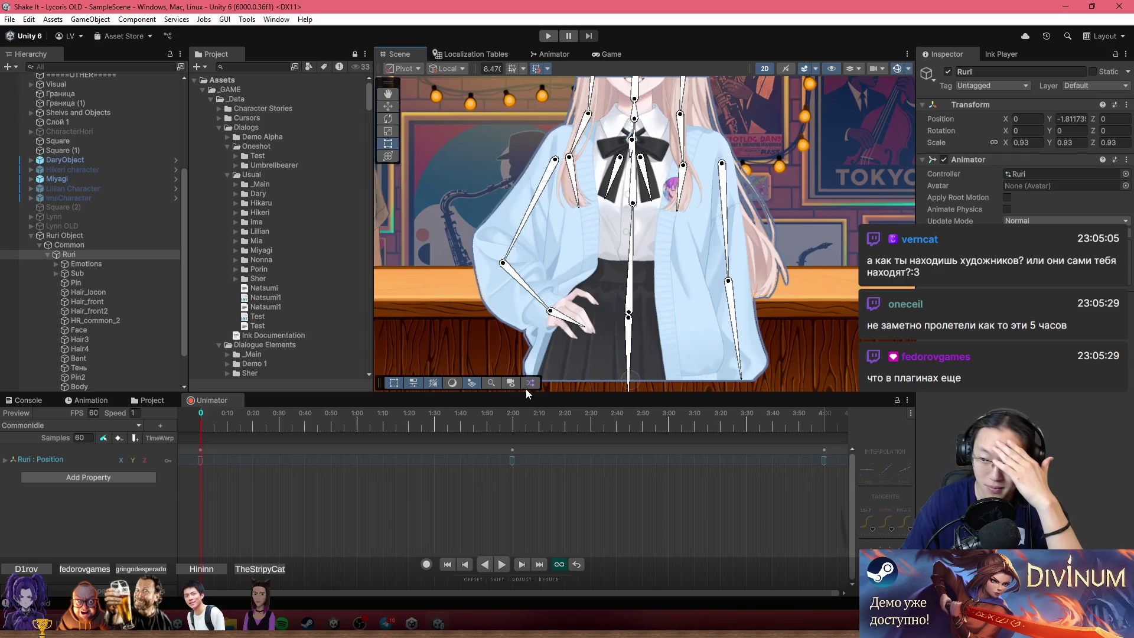
Delete the old Editor folder from Assets/Plugins after checking its dll and the Unimator folder.
{"action": "left_click", "coordinate": [151, 400]}
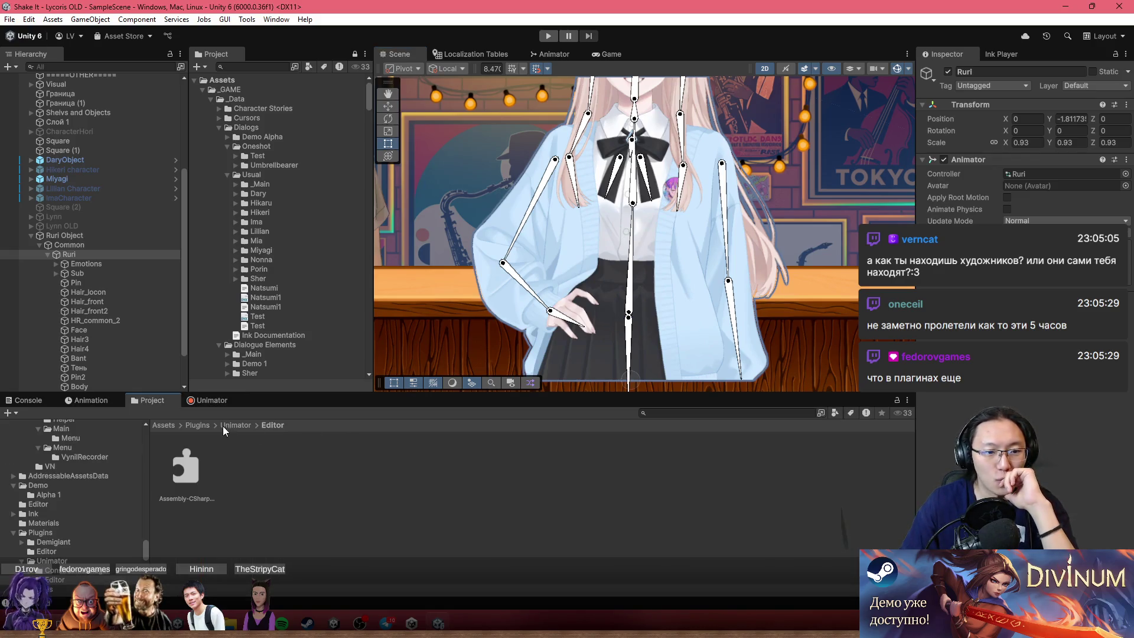
{"action": "left_click", "coordinate": [203, 424]}
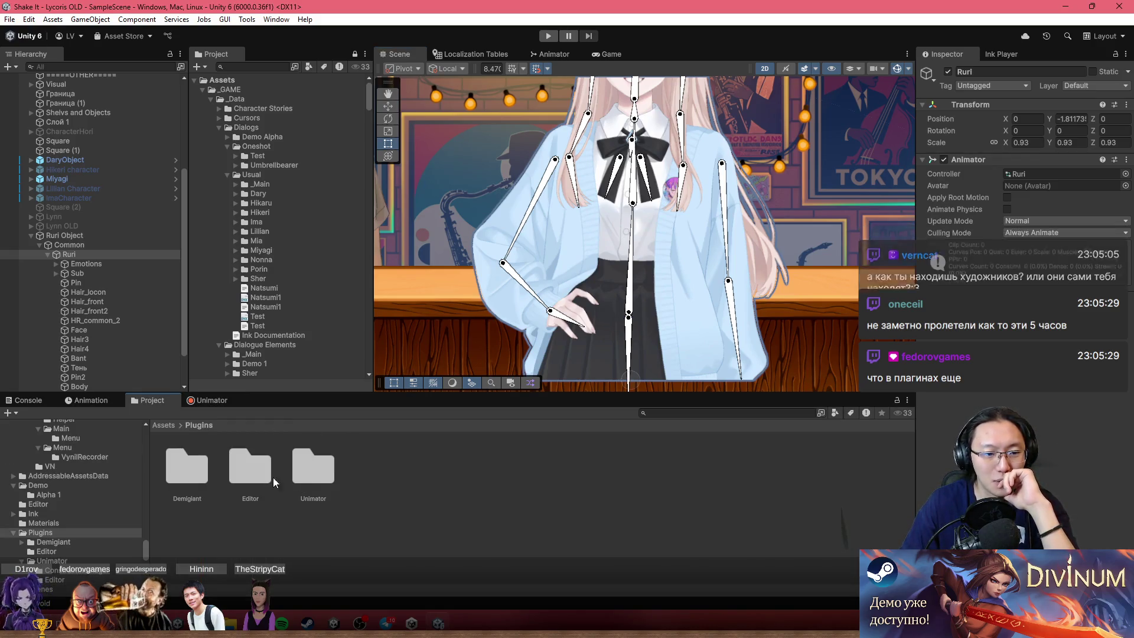
{"action": "double_click", "coordinate": [248, 469]}
{"action": "left_click", "coordinate": [192, 474]}
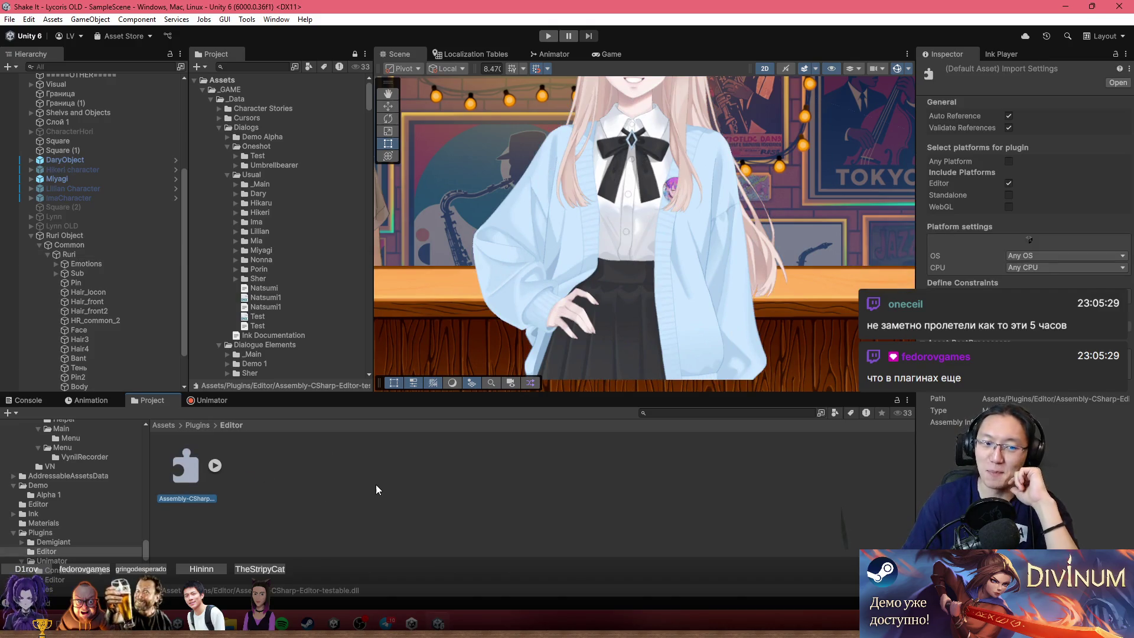
{"action": "left_click", "coordinate": [207, 423]}
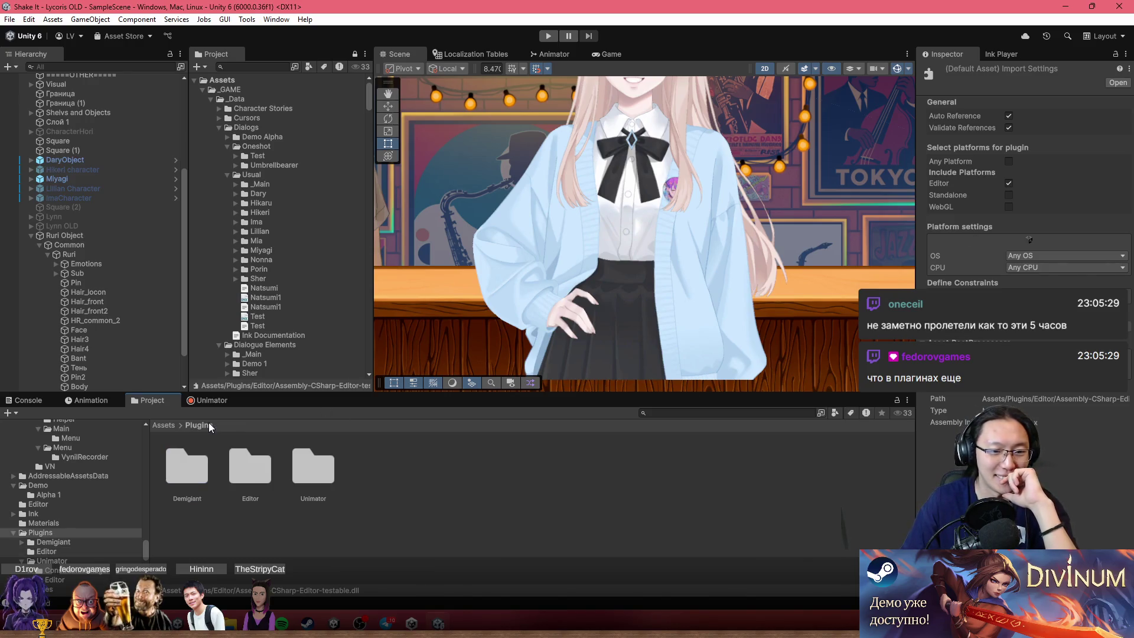
{"action": "double_click", "coordinate": [321, 481]}
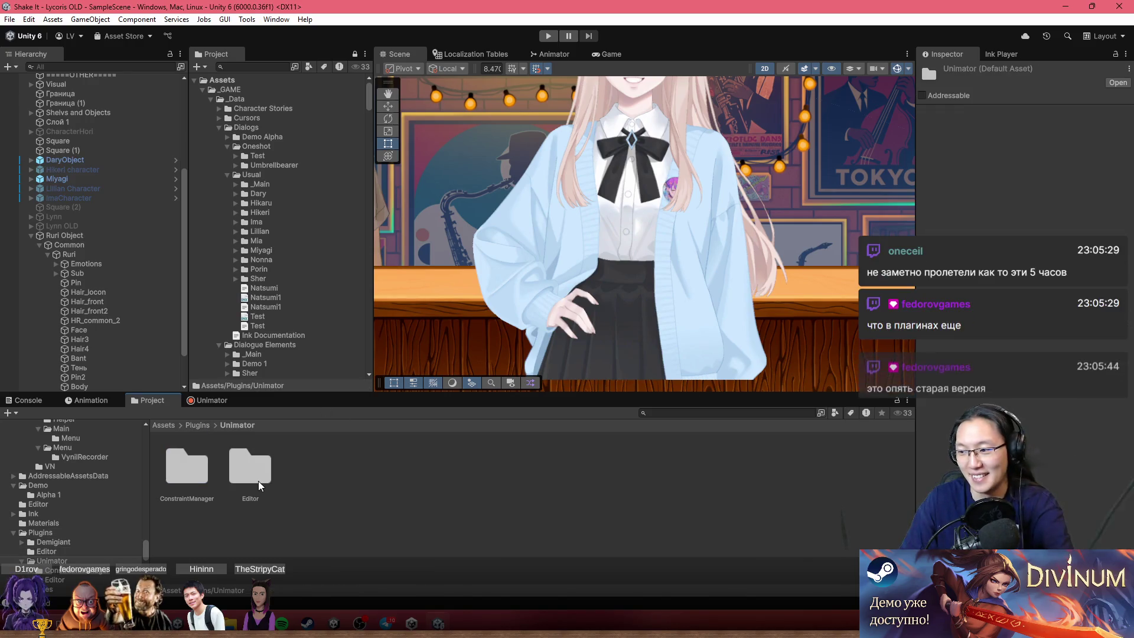
{"action": "key", "text": "BackSpace"}
{"action": "left_click", "coordinate": [242, 470]}
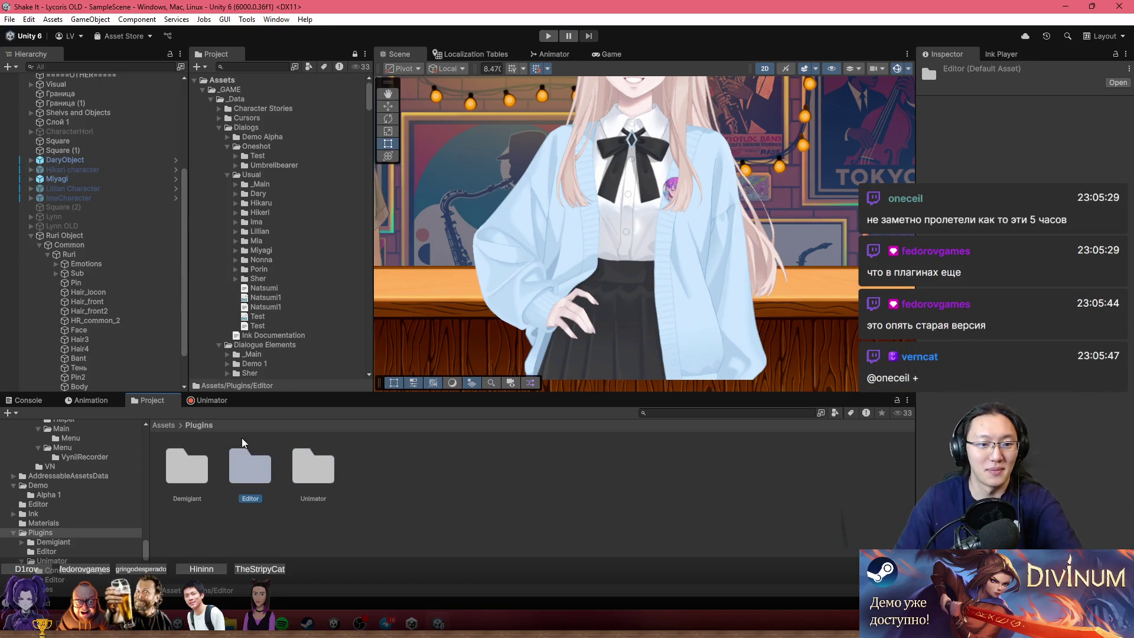
{"action": "right_click", "coordinate": [252, 473]}
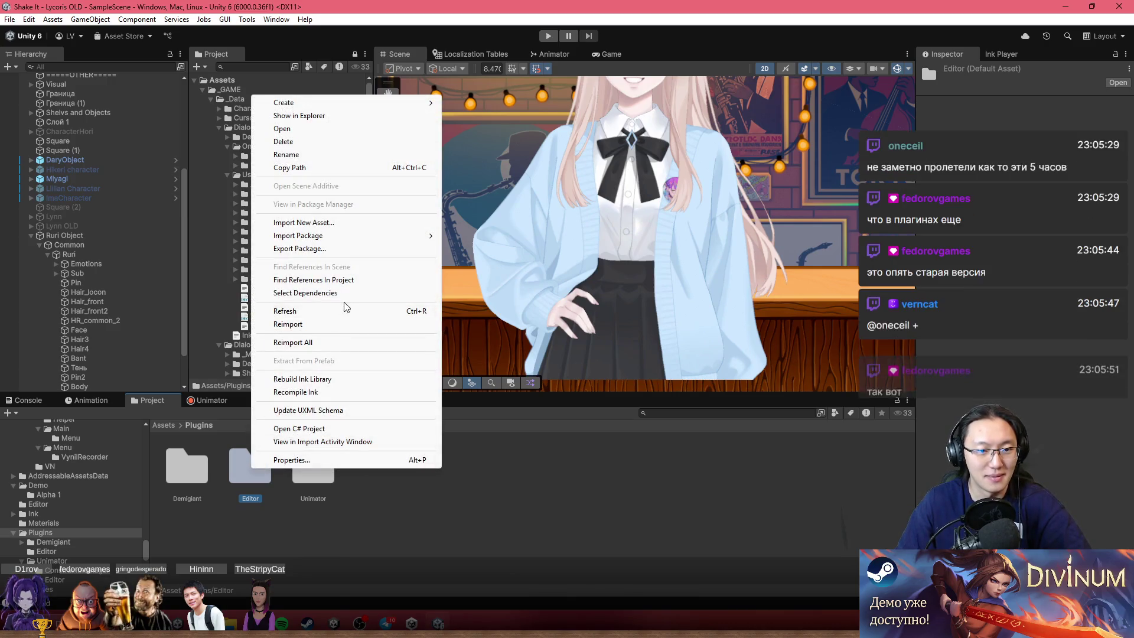
{"action": "left_click", "coordinate": [307, 143]}
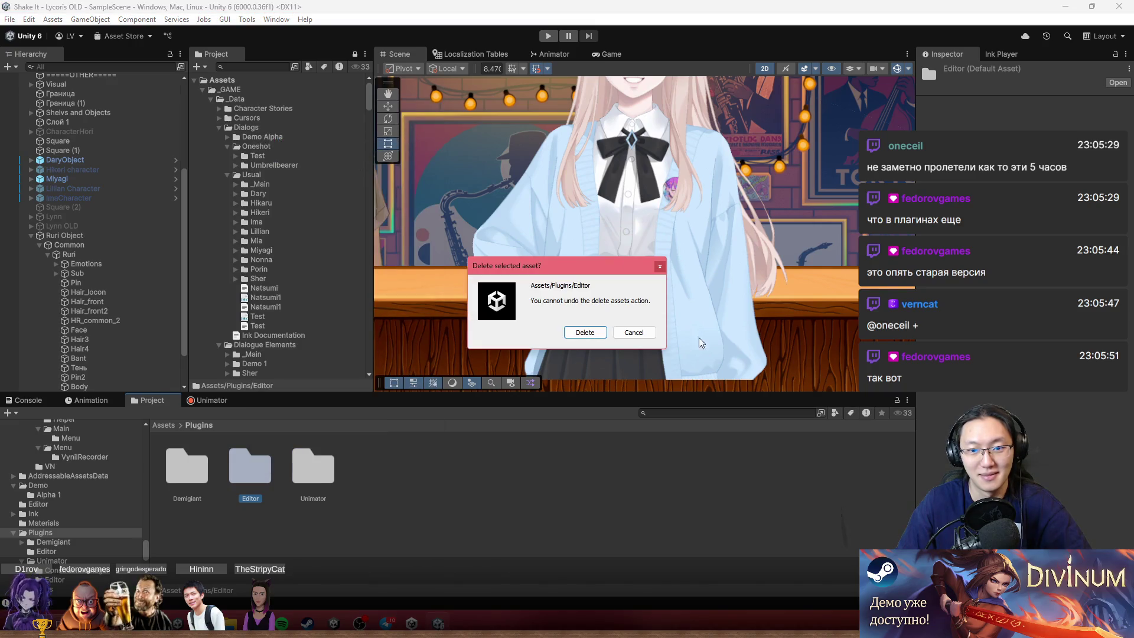
{"action": "left_click", "coordinate": [593, 334]}
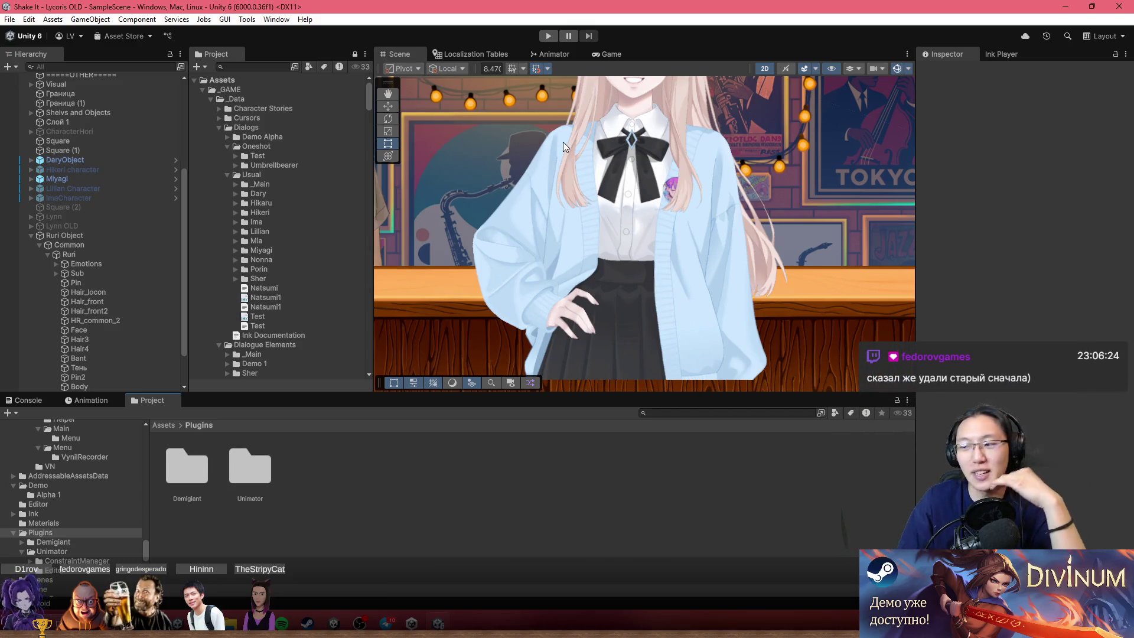
Select the Unimator folder and open the Unimator window via Window > Fedorov > Unimator.
{"action": "left_click", "coordinate": [262, 475]}
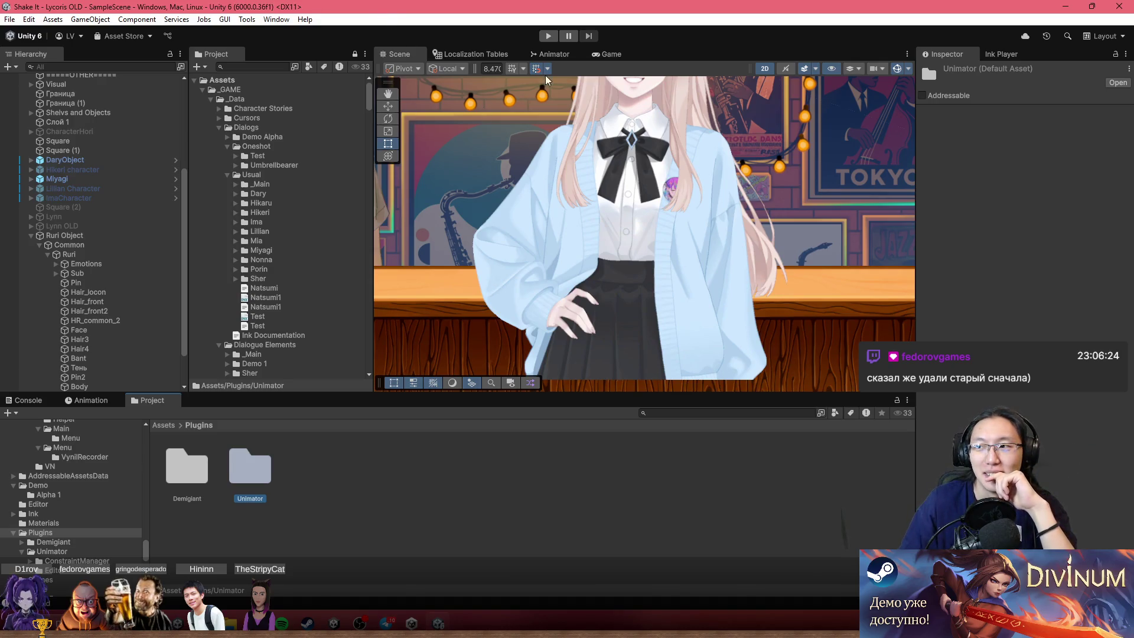
{"action": "left_click", "coordinate": [276, 20]}
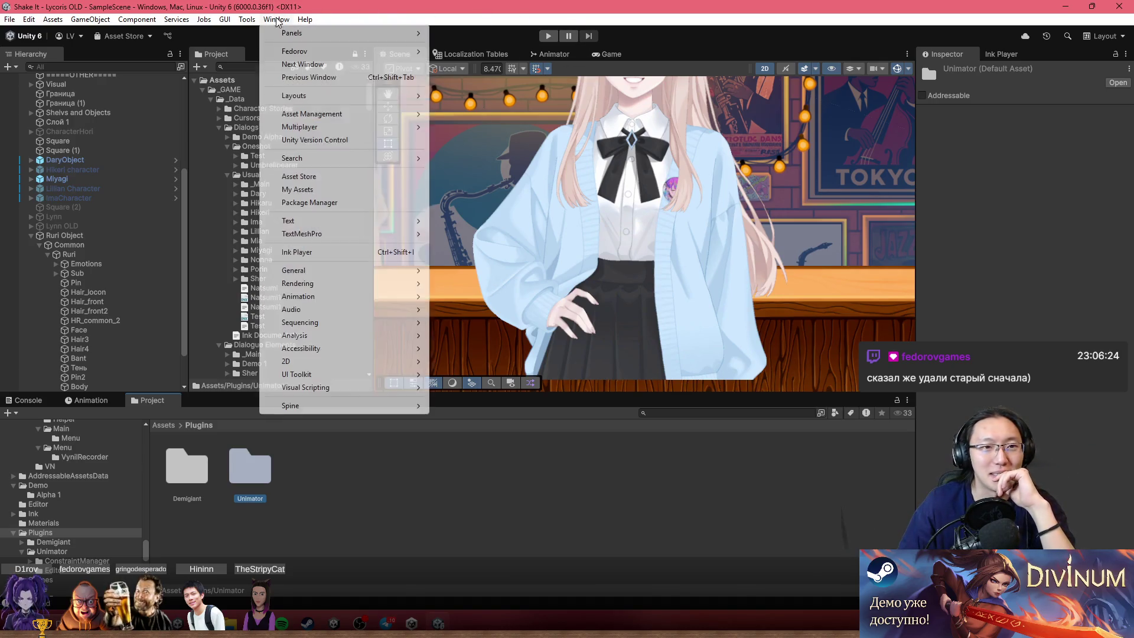
{"action": "mouse_move", "coordinate": [394, 52]}
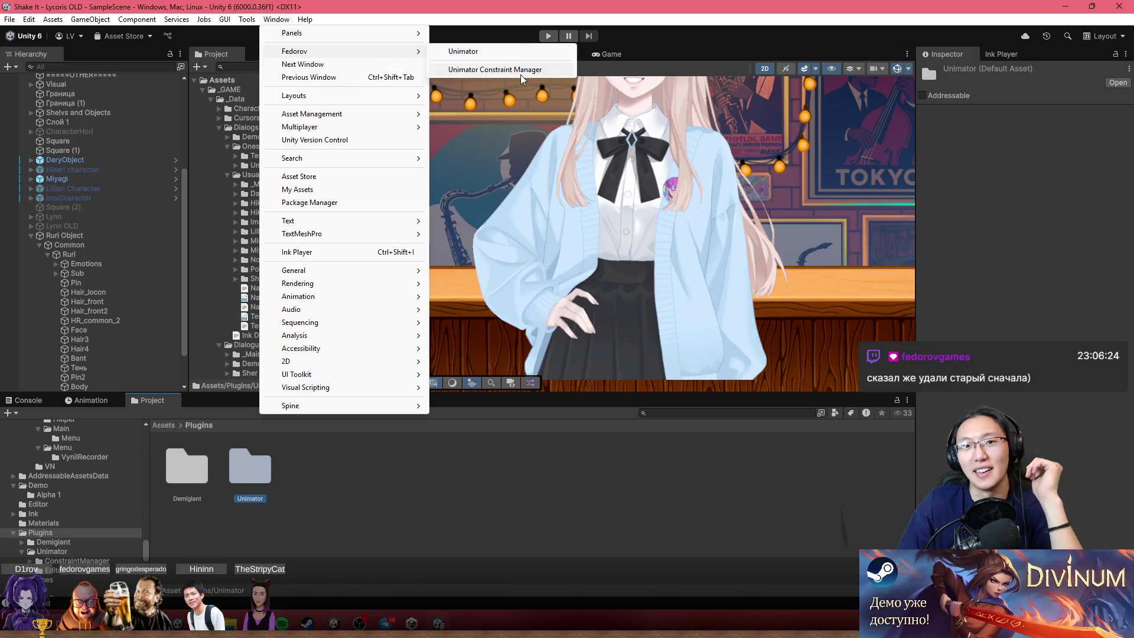
{"action": "left_click", "coordinate": [522, 56]}
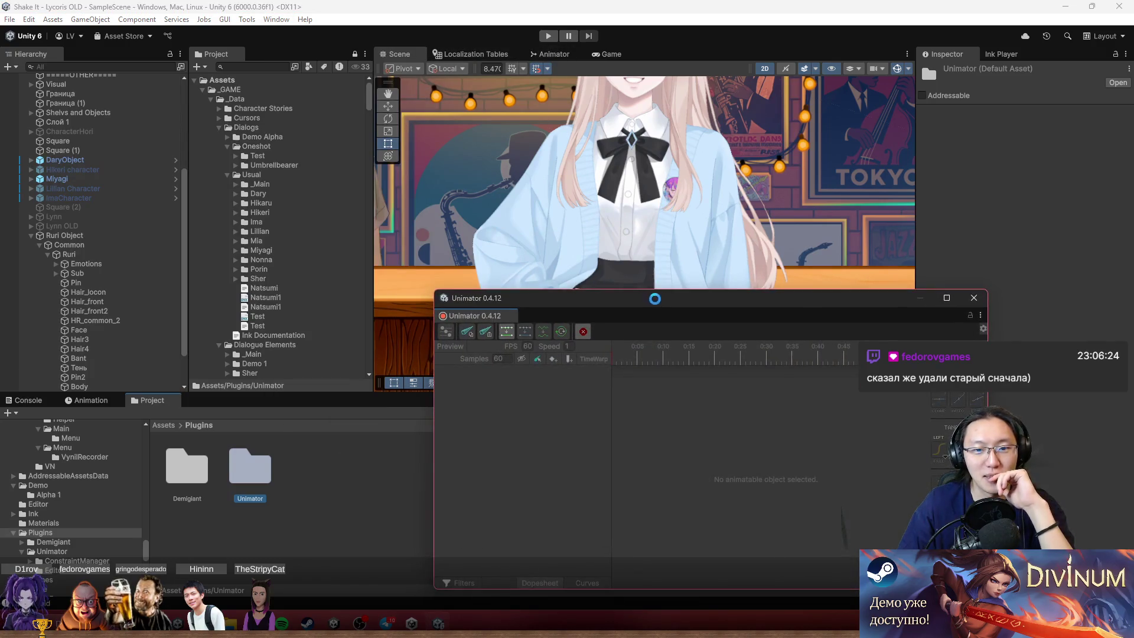
Dock Unimator beside Project, make the panel taller, and select Ruri to load CommonIdle.
{"action": "mouse_move", "coordinate": [514, 315]}
{"action": "left_mouse_down"}
{"action": "mouse_move", "coordinate": [425, 284]}
{"action": "mouse_move", "coordinate": [272, 411]}
{"action": "mouse_move", "coordinate": [283, 405]}
{"action": "left_mouse_up"}
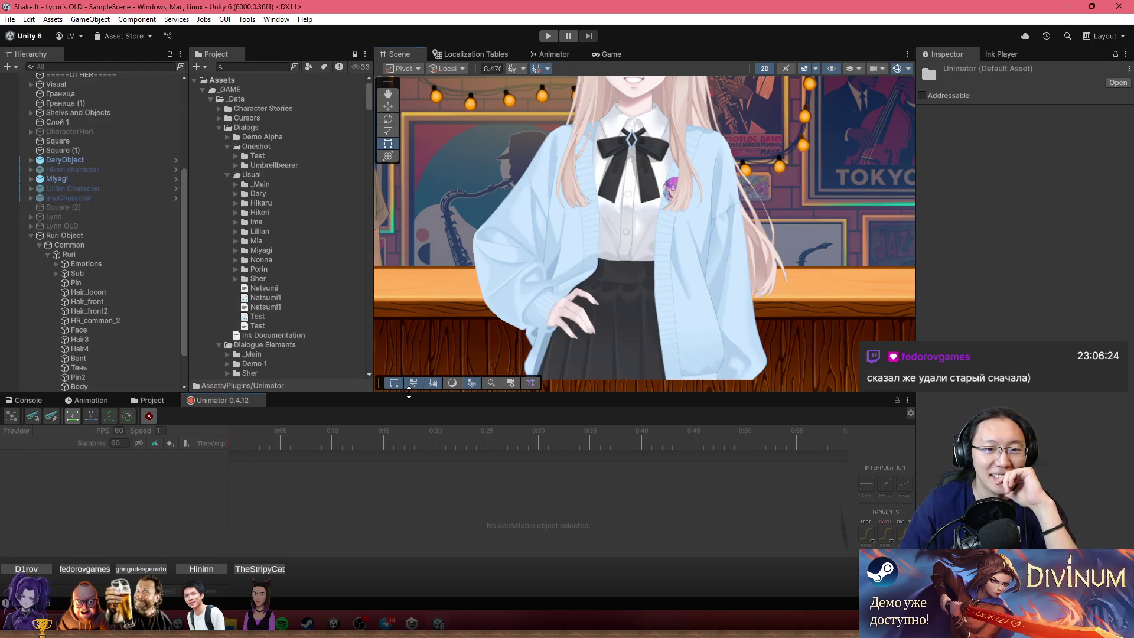
{"action": "left_click_drag", "start_coordinate": [419, 394], "coordinate": [419, 360]}
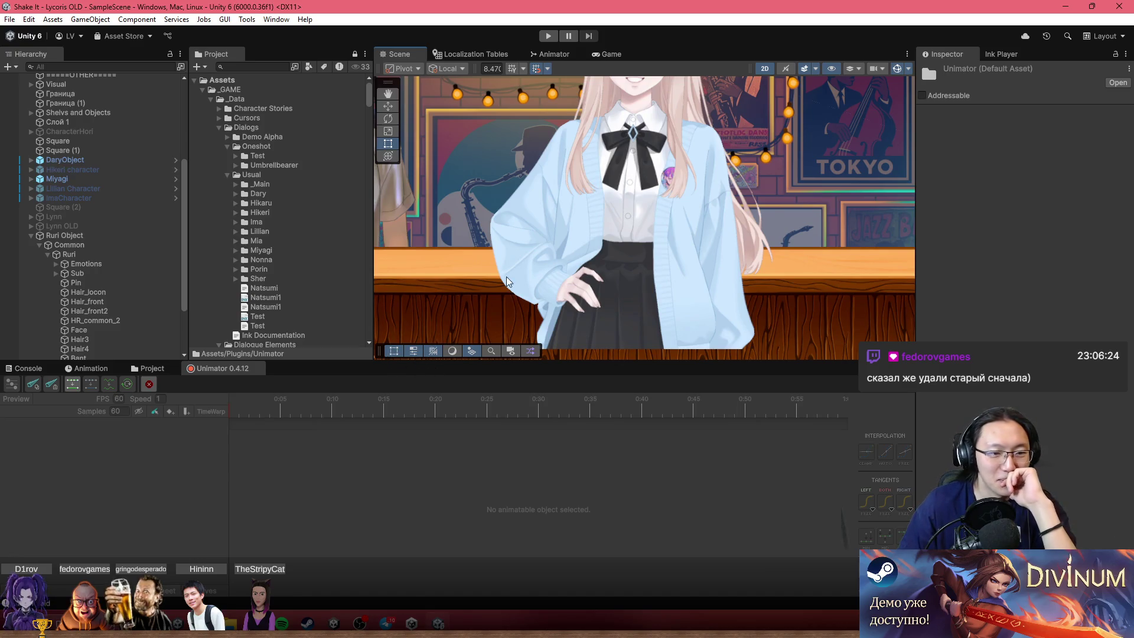
{"action": "left_click", "coordinate": [71, 254]}
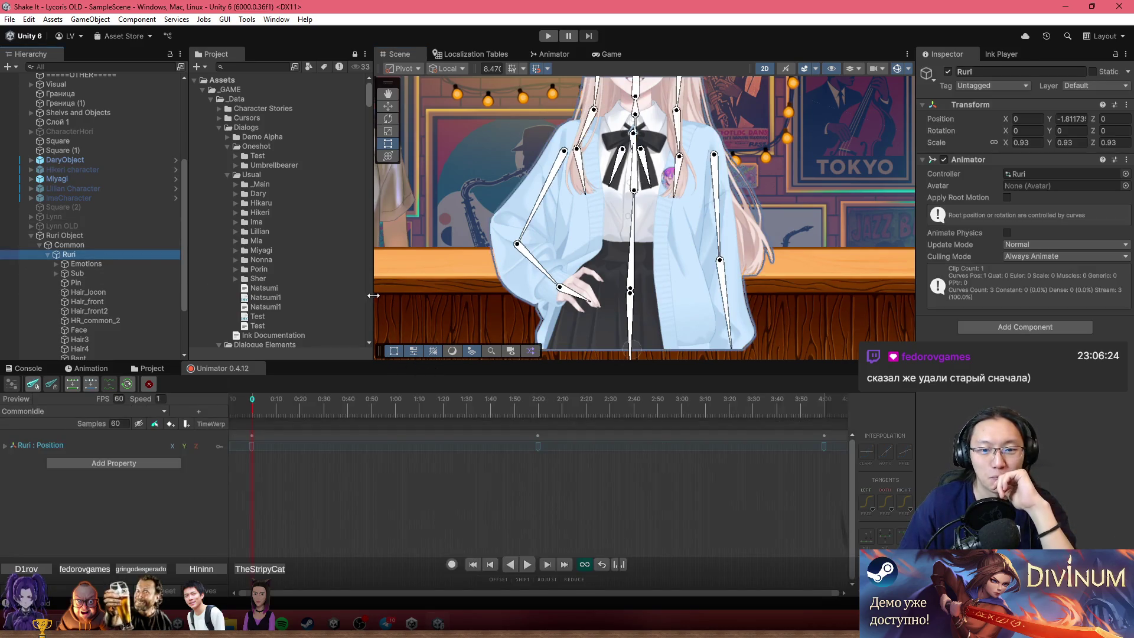
{"action": "key", "text": "f"}
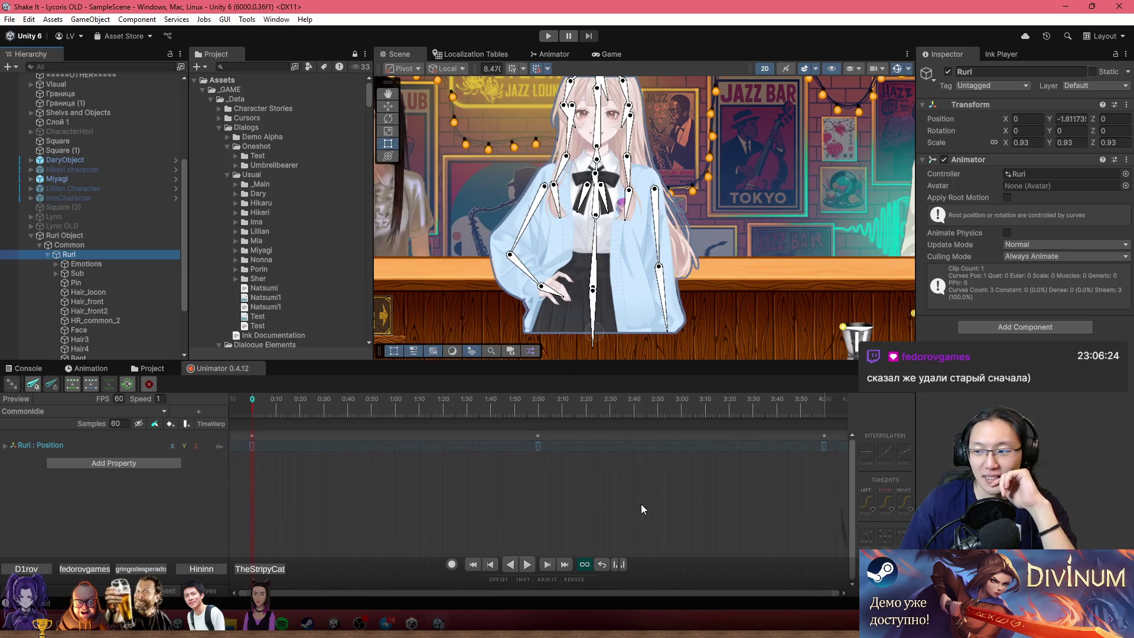
{"action": "scroll", "coordinate": [640, 505], "scroll_direction": "down", "scroll_amount": 2}
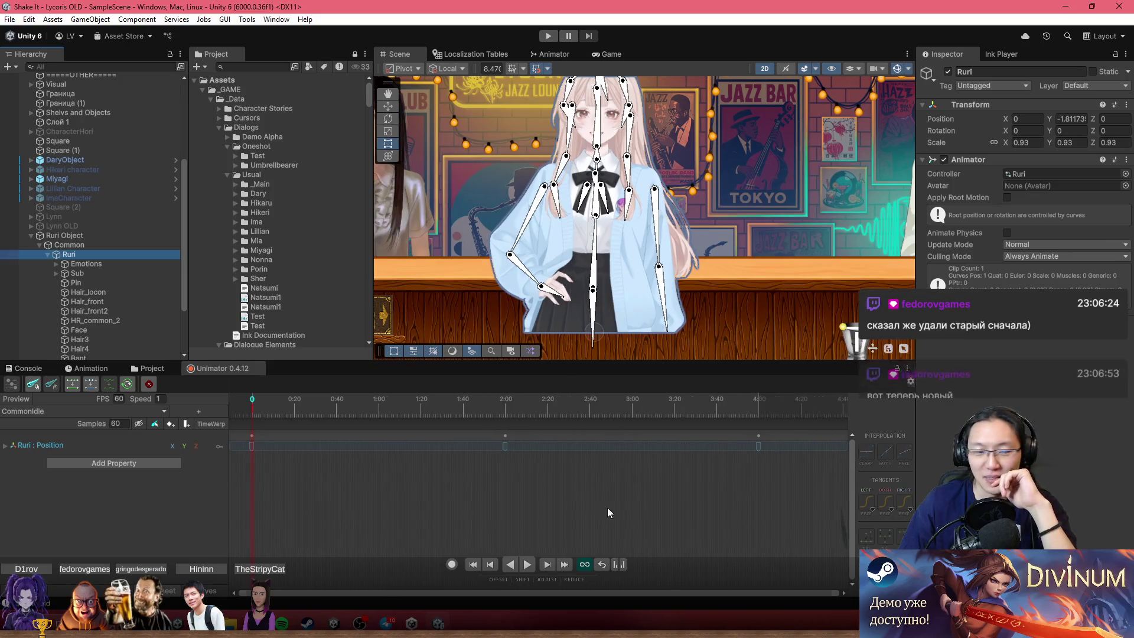
{"action": "left_click", "coordinate": [30, 386]}
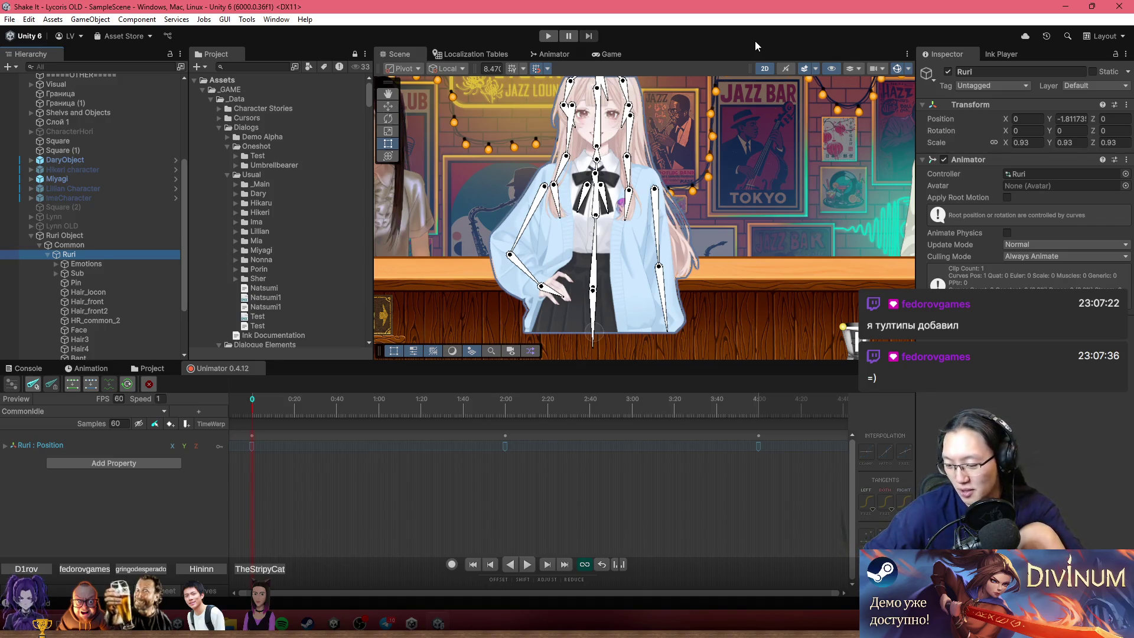
Enable the Unroll rotation filter and delete all Ruri : Position keyframes.
{"action": "left_click", "coordinate": [125, 385]}
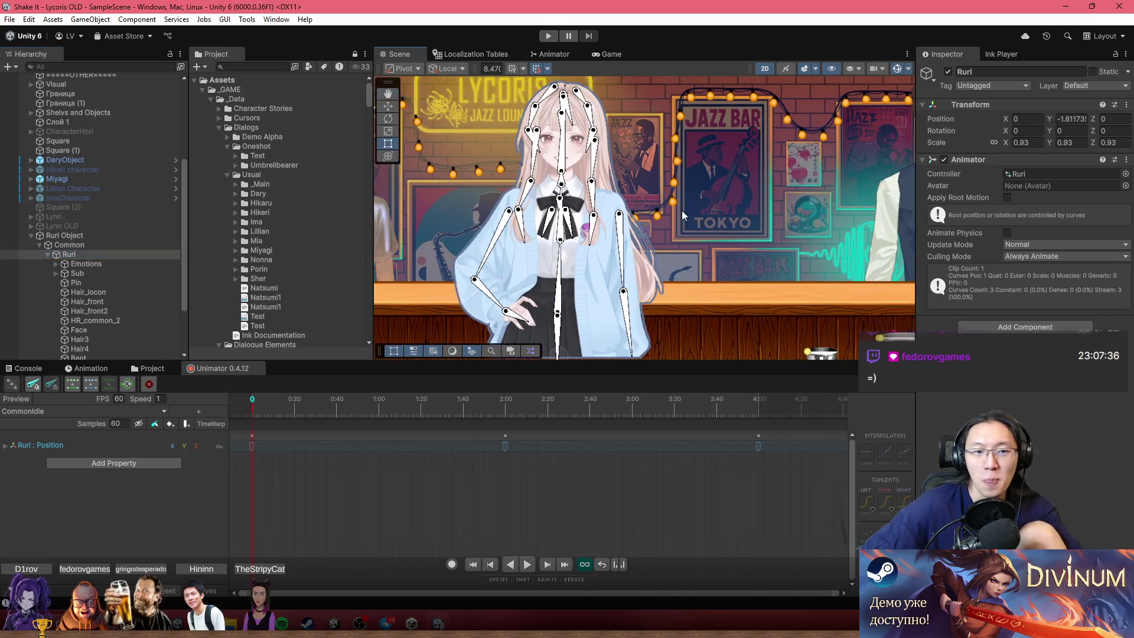
{"action": "mouse_move", "coordinate": [254, 408]}
{"action": "left_mouse_down"}
{"action": "mouse_move", "coordinate": [392, 413]}
{"action": "mouse_move", "coordinate": [238, 425]}
{"action": "left_mouse_up"}
{"action": "mouse_move", "coordinate": [683, 530]}
{"action": "left_mouse_down"}
{"action": "mouse_move", "coordinate": [603, 483]}
{"action": "mouse_move", "coordinate": [225, 431]}
{"action": "mouse_move", "coordinate": [232, 439]}
{"action": "left_mouse_up"}
{"action": "key", "text": "Delete"}
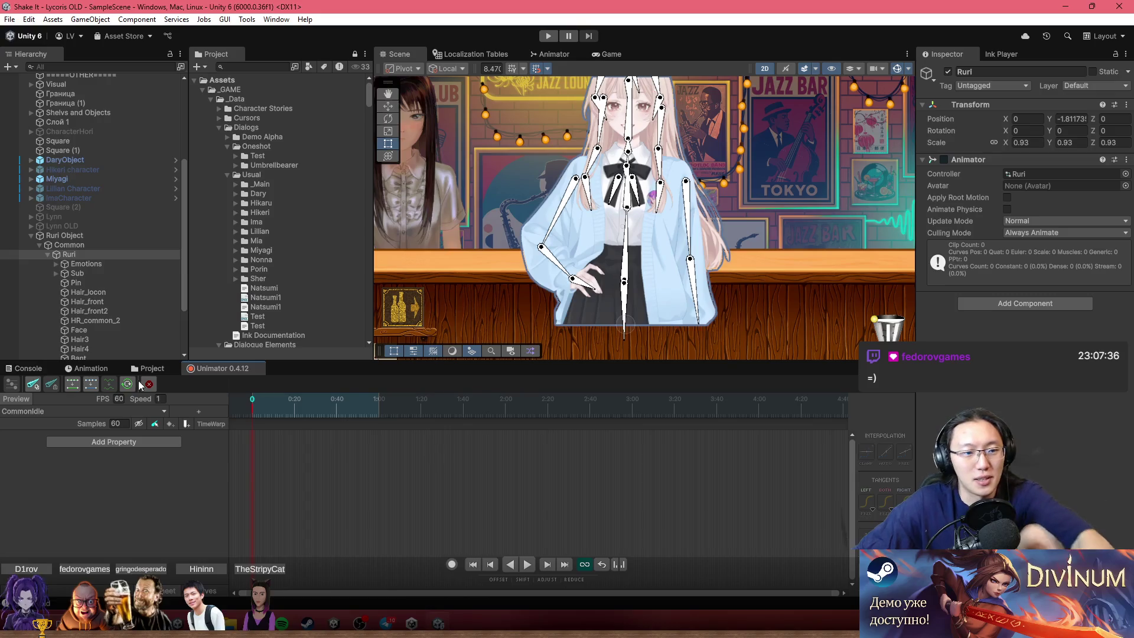
{"action": "scroll", "coordinate": [610, 271], "scroll_direction": "up", "scroll_amount": 3}
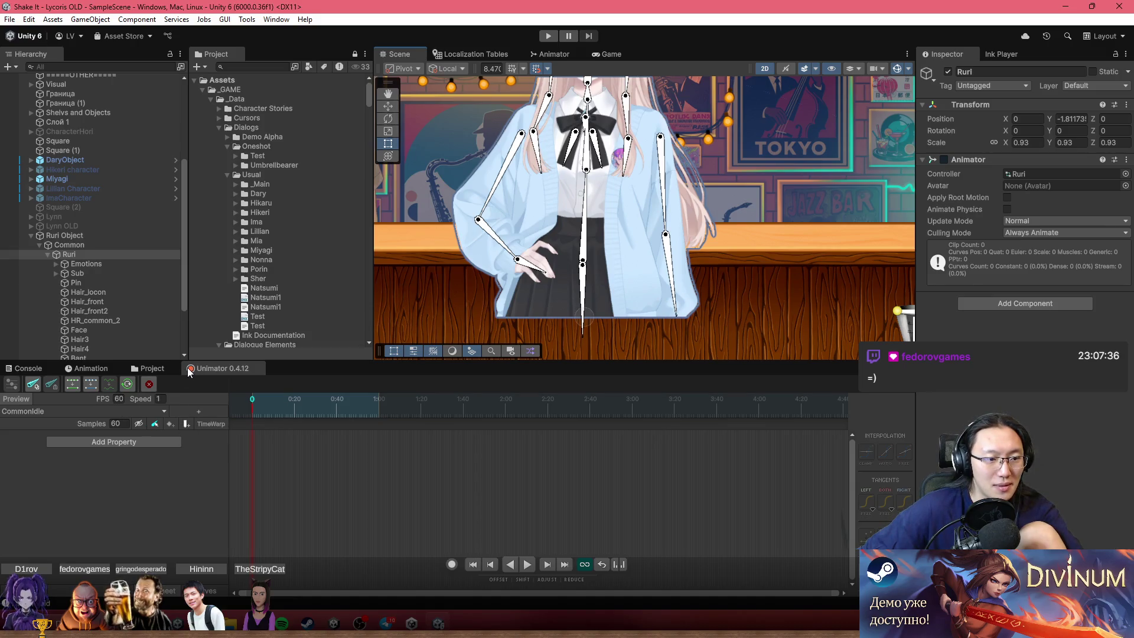
Record a raised bone_1 position key at frame 120.
{"action": "left_click", "coordinate": [452, 564]}
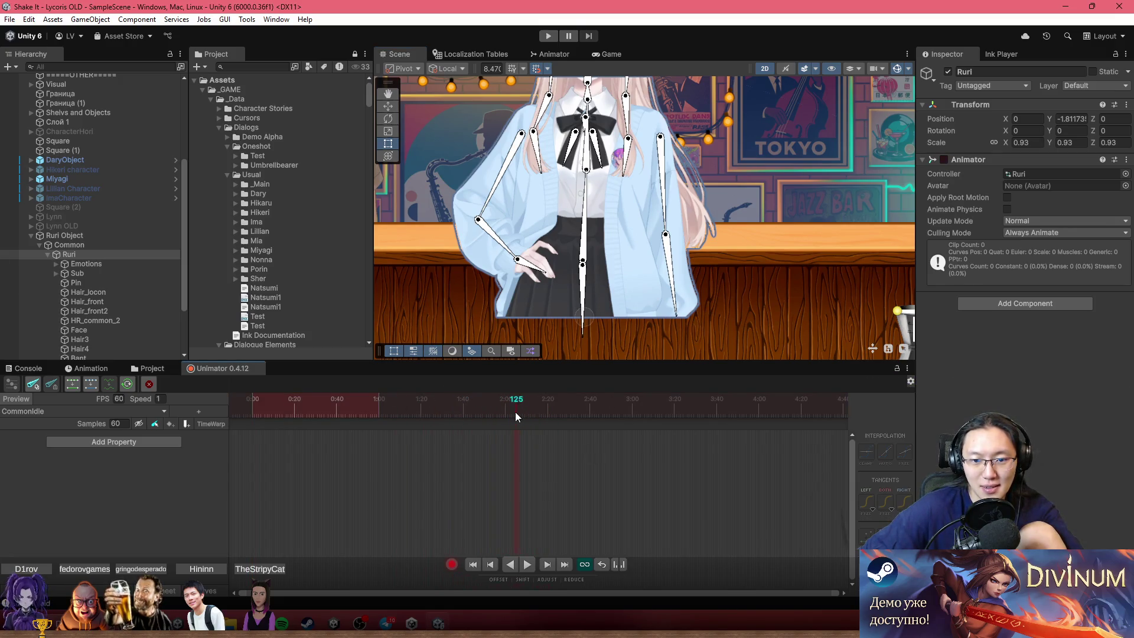
{"action": "left_click_drag", "start_coordinate": [501, 411], "coordinate": [505, 411]}
{"action": "scroll", "coordinate": [632, 205], "scroll_direction": "up", "scroll_amount": 3}
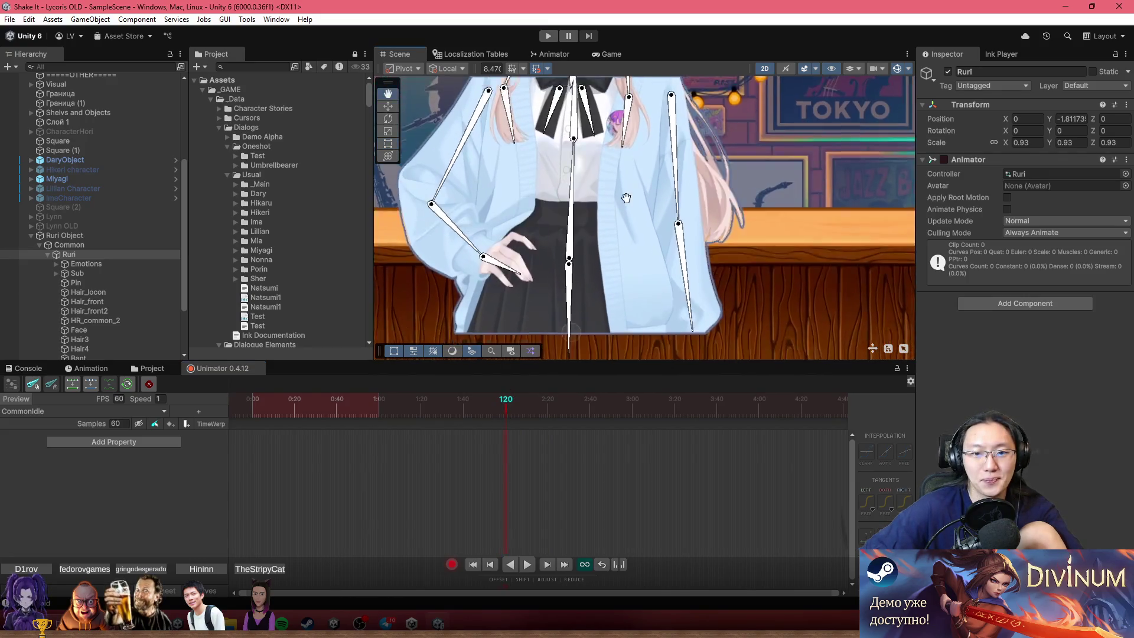
{"action": "scroll", "coordinate": [604, 242], "scroll_direction": "up", "scroll_amount": 2}
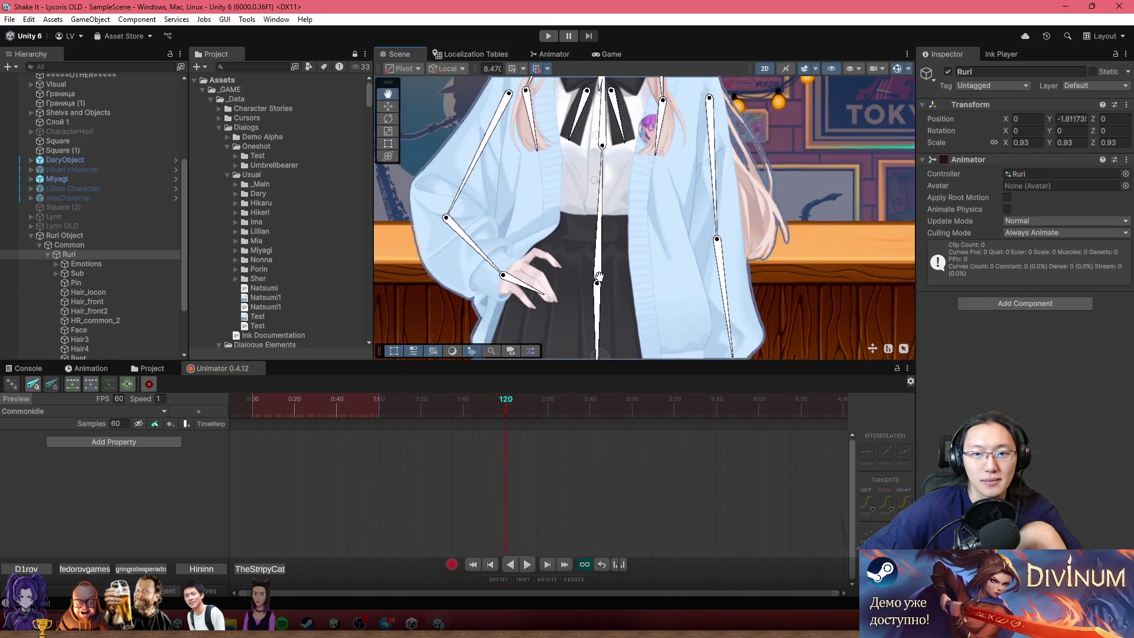
{"action": "left_click_drag", "start_coordinate": [608, 288], "coordinate": [612, 279]}
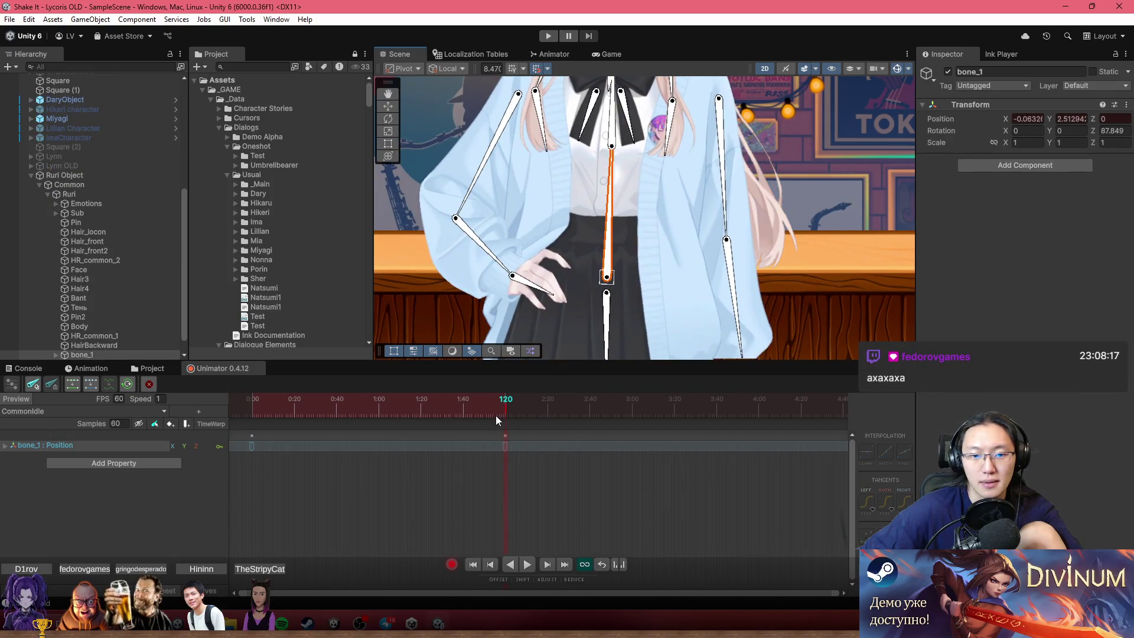
Paste a bone_1 position keyframe at frame 240.
{"action": "mouse_move", "coordinate": [495, 416]}
{"action": "left_mouse_down"}
{"action": "mouse_move", "coordinate": [276, 395]}
{"action": "mouse_move", "coordinate": [417, 398]}
{"action": "left_mouse_up"}
{"action": "left_click_drag", "start_coordinate": [325, 491], "coordinate": [231, 430]}
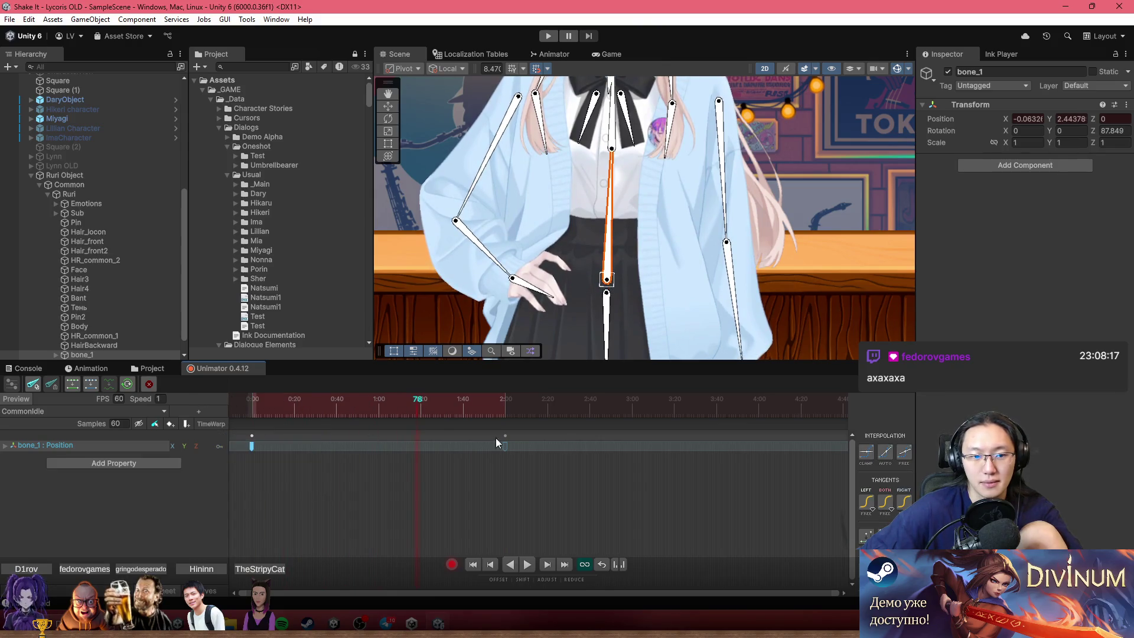
{"action": "left_click_drag", "start_coordinate": [638, 413], "coordinate": [677, 416]}
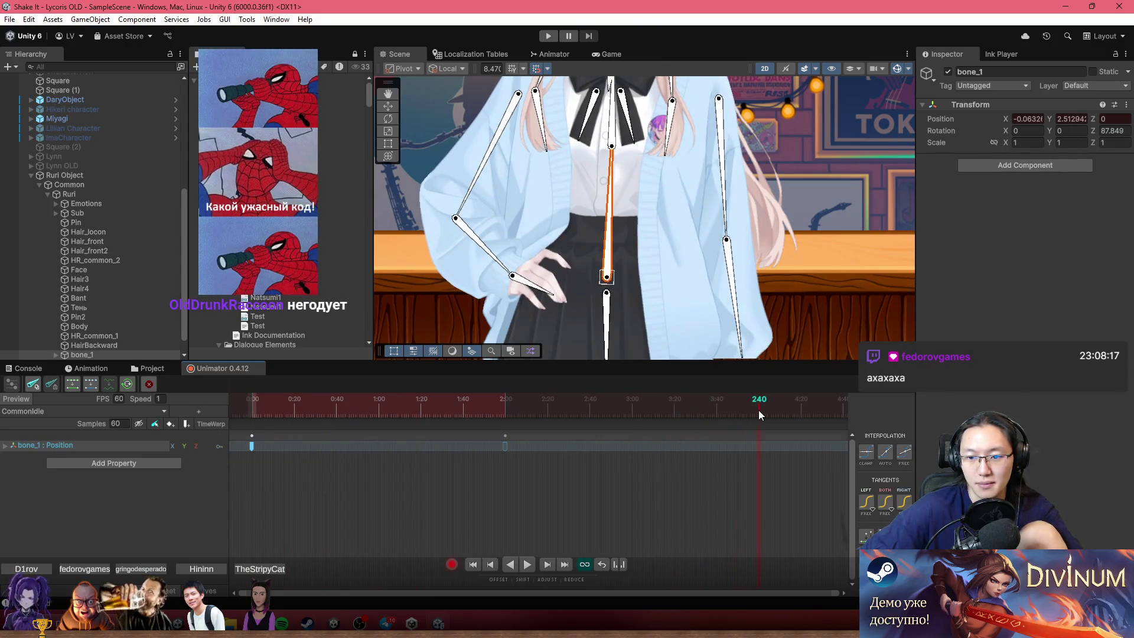
{"action": "key", "text": "ctrl+v"}
Select all bone_1 keys and stretch them so the last ends near 5:40.
{"action": "scroll", "coordinate": [517, 483], "scroll_direction": "down", "scroll_amount": 5}
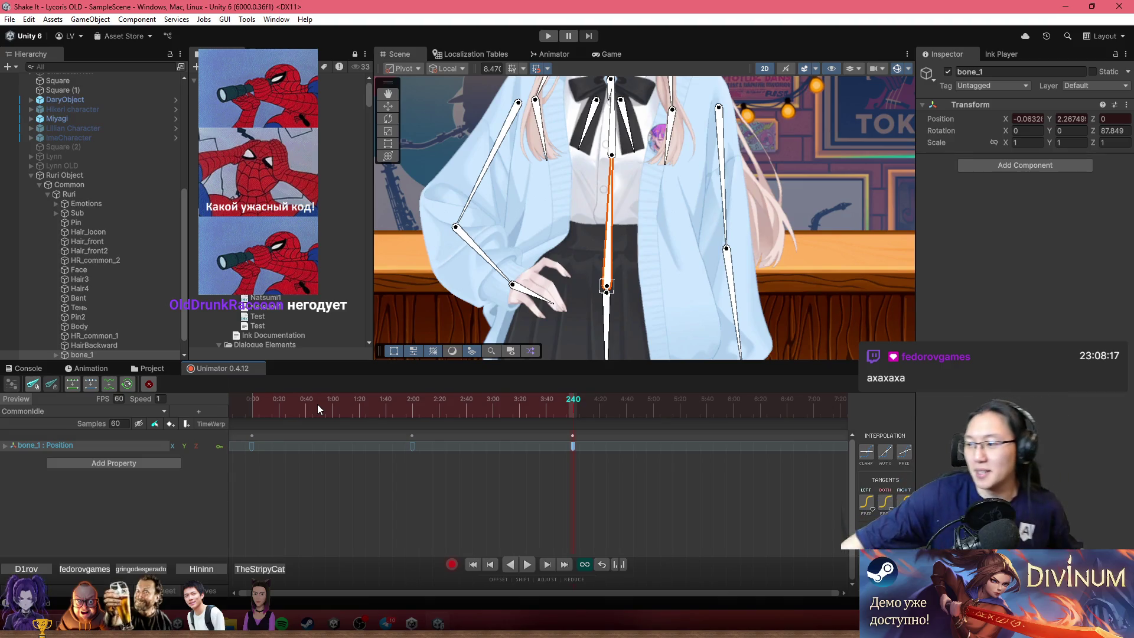
{"action": "left_click_drag", "start_coordinate": [317, 404], "coordinate": [281, 404]}
{"action": "scroll", "coordinate": [743, 266], "scroll_direction": "down", "scroll_amount": 5}
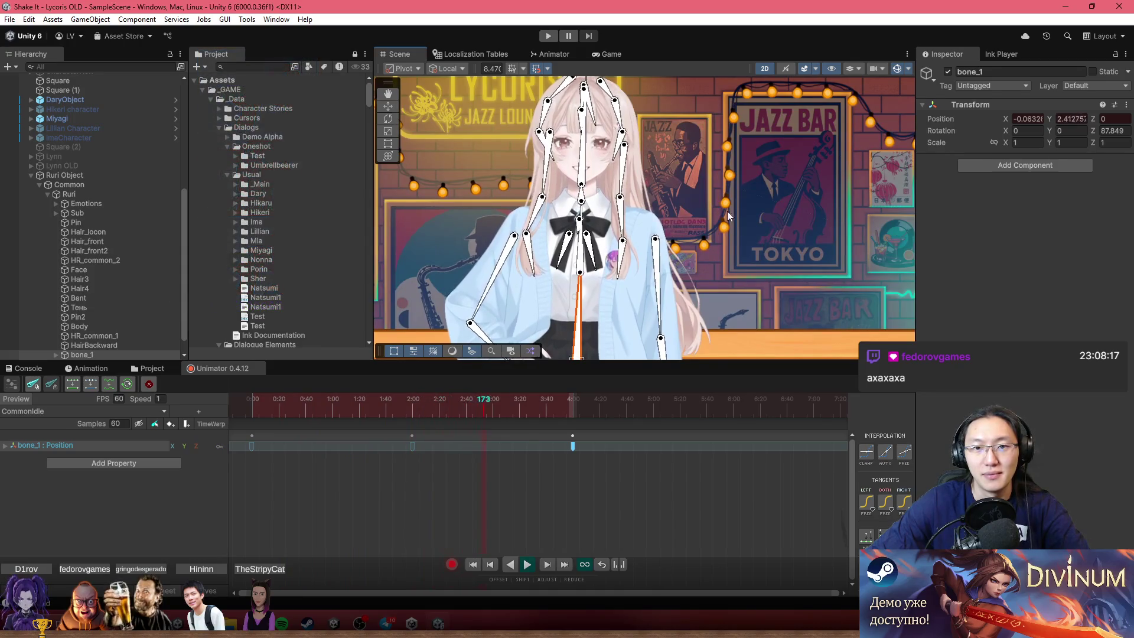
{"action": "scroll", "coordinate": [573, 474], "scroll_direction": "down", "scroll_amount": 2}
{"action": "mouse_move", "coordinate": [566, 482]}
{"action": "left_mouse_down"}
{"action": "mouse_move", "coordinate": [403, 431]}
{"action": "mouse_move", "coordinate": [251, 429]}
{"action": "left_mouse_up"}
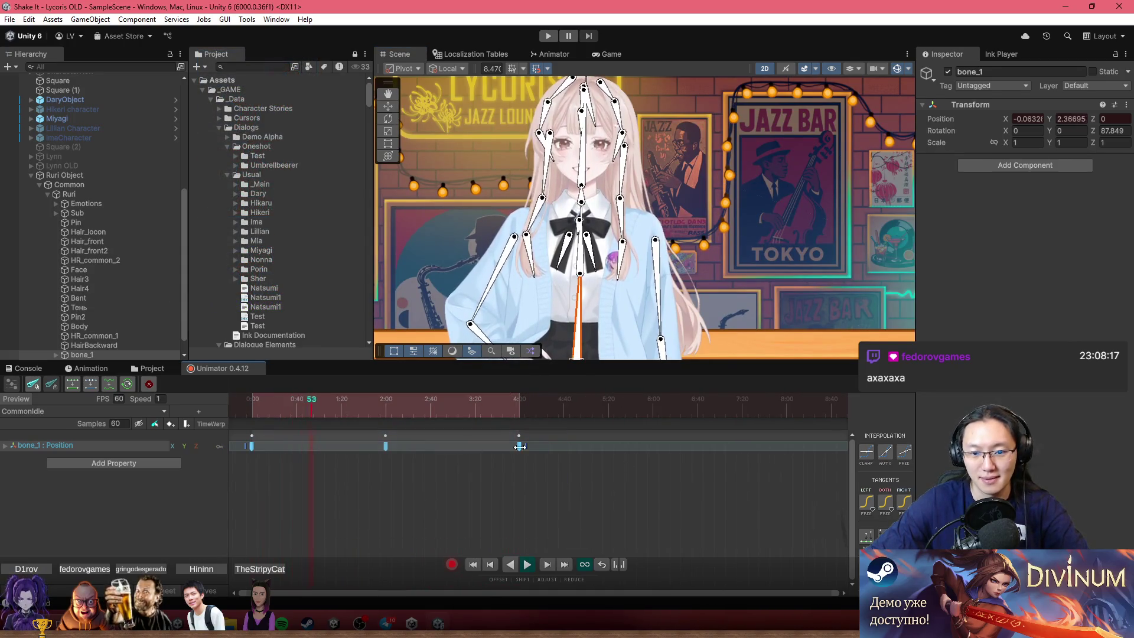
{"action": "left_click_drag", "start_coordinate": [520, 446], "coordinate": [658, 447]}
{"action": "left_click_drag", "start_coordinate": [666, 448], "coordinate": [660, 447]}
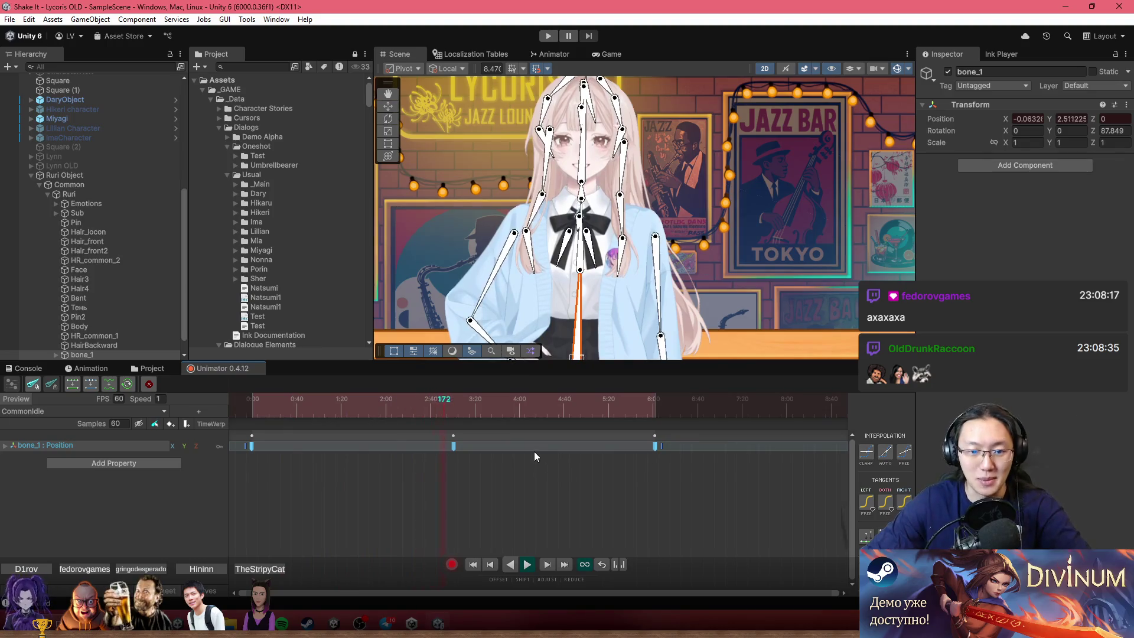
{"action": "mouse_move", "coordinate": [661, 447]}
{"action": "left_mouse_down"}
{"action": "mouse_move", "coordinate": [641, 455]}
{"action": "mouse_move", "coordinate": [662, 449]}
{"action": "left_mouse_up"}
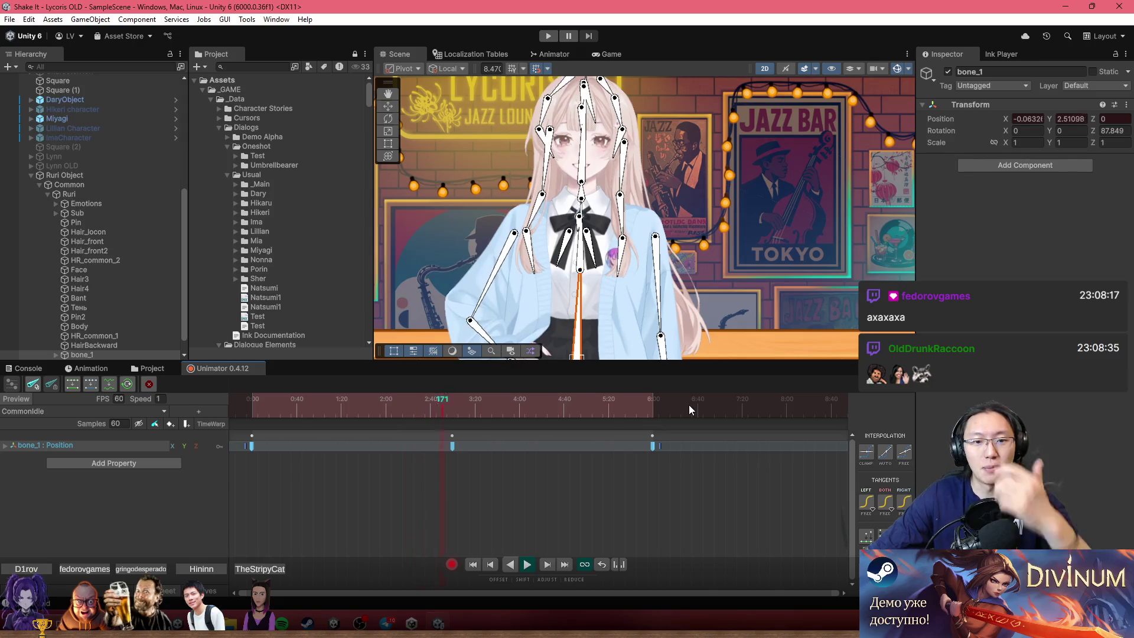
Preview the motion in the Scene, stop recording, and show the Assets/Plugins folder.
{"action": "scroll", "coordinate": [464, 447], "scroll_direction": "up", "scroll_amount": 2}
{"action": "scroll", "coordinate": [464, 446], "scroll_direction": "up", "scroll_amount": 1}
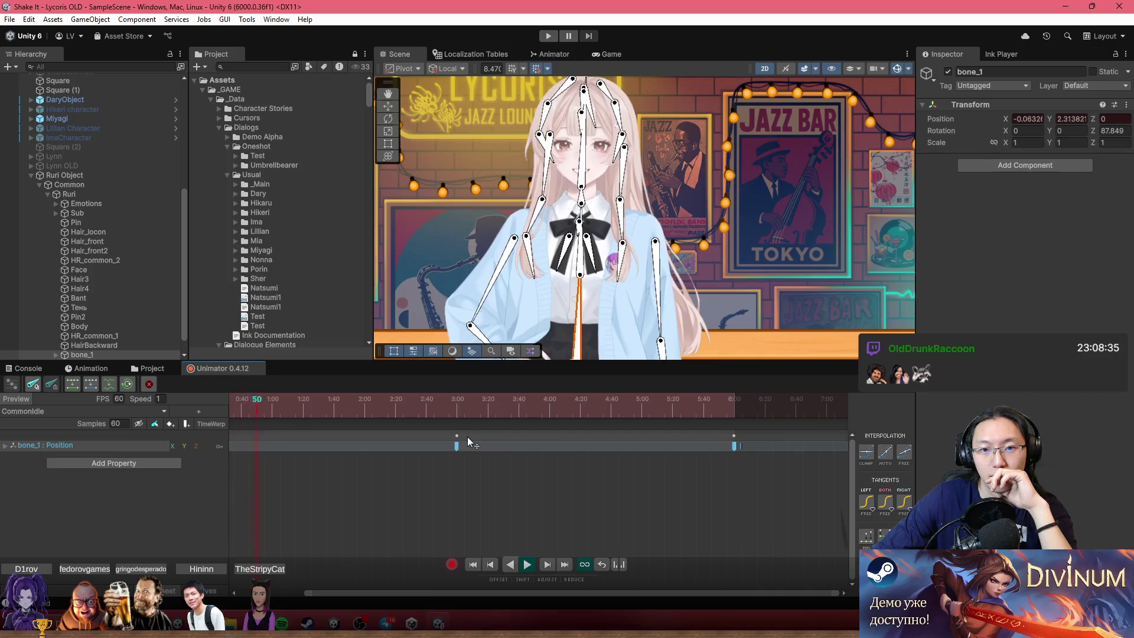
{"action": "left_click_drag", "start_coordinate": [634, 268], "coordinate": [636, 187]}
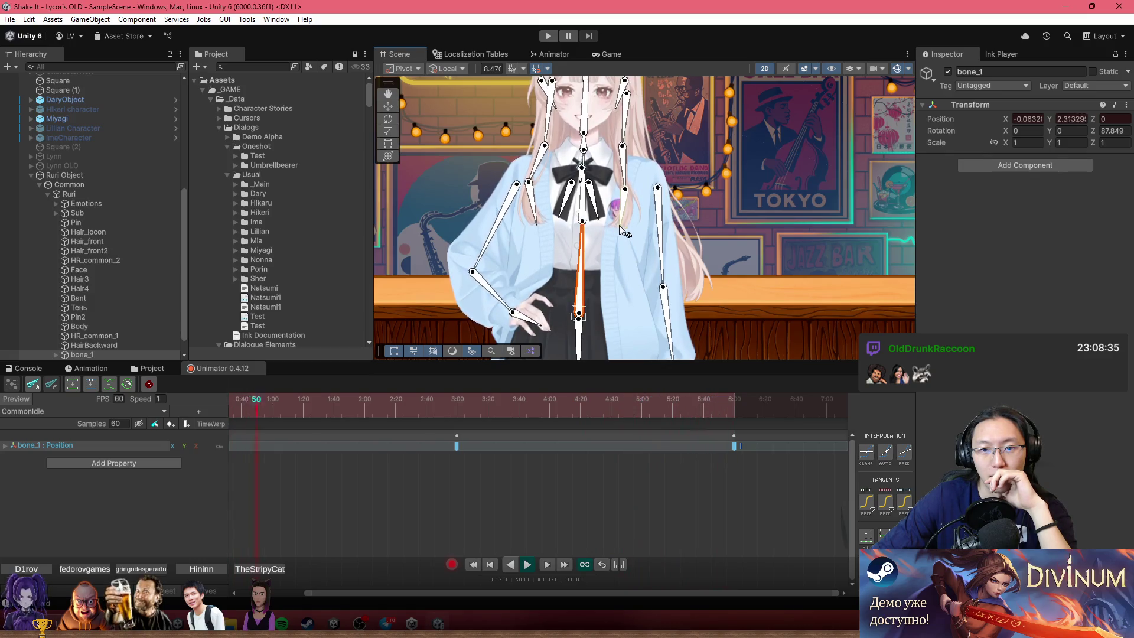
{"action": "scroll", "coordinate": [650, 237], "scroll_direction": "down", "scroll_amount": 3}
{"action": "scroll", "coordinate": [675, 246], "scroll_direction": "up", "scroll_amount": 5}
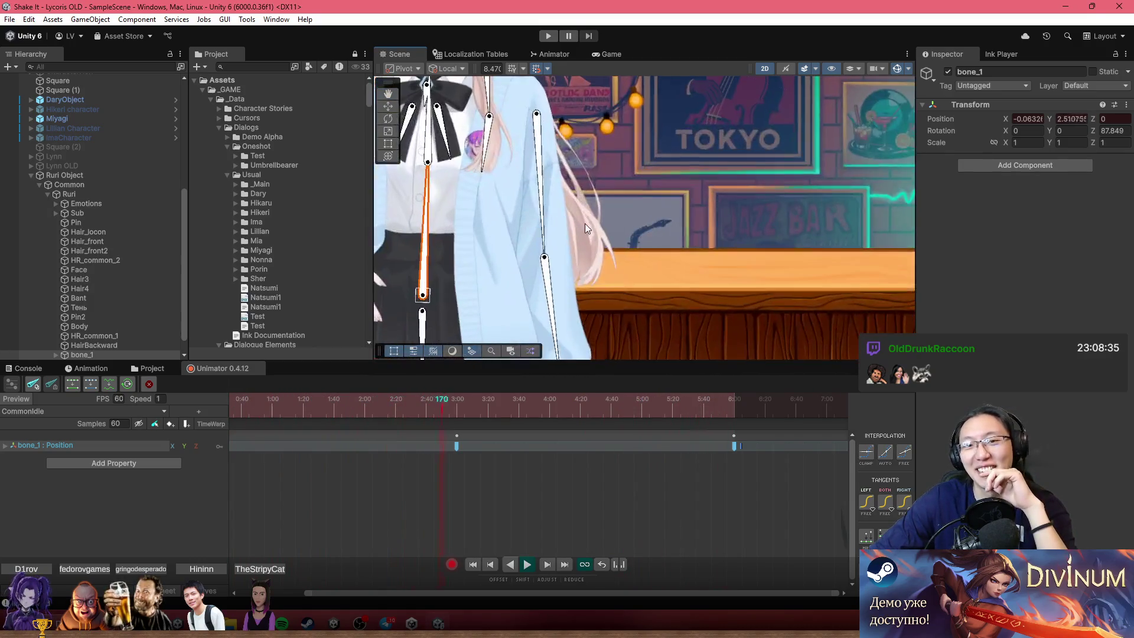
{"action": "scroll", "coordinate": [592, 244], "scroll_direction": "down", "scroll_amount": 2}
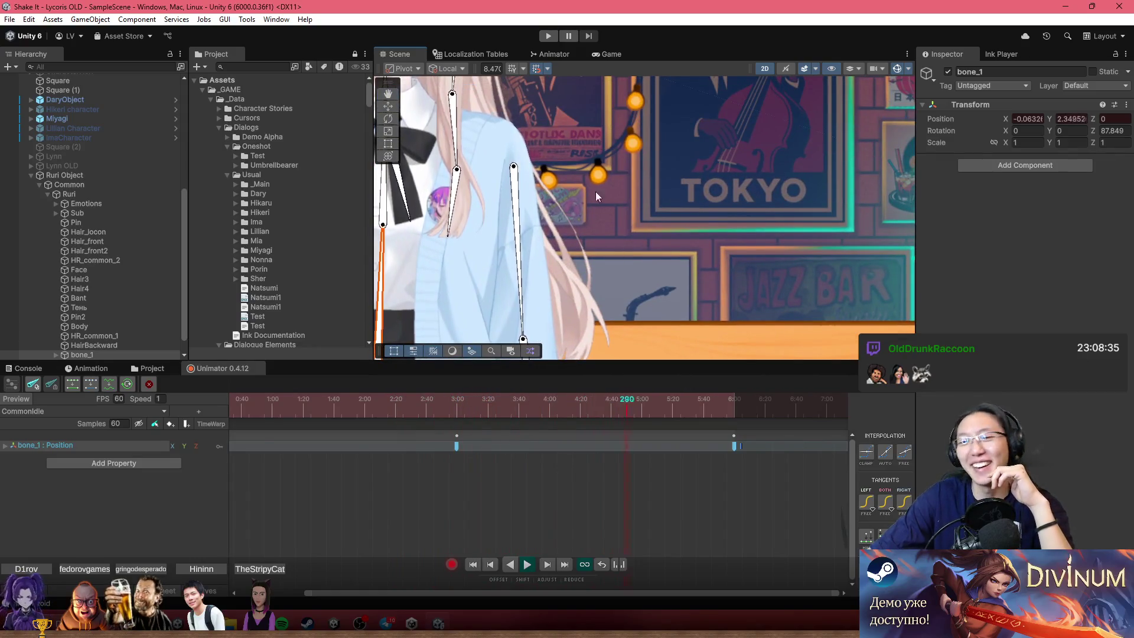
{"action": "scroll", "coordinate": [583, 245], "scroll_direction": "down", "scroll_amount": 1}
{"action": "scroll", "coordinate": [615, 243], "scroll_direction": "down", "scroll_amount": 2}
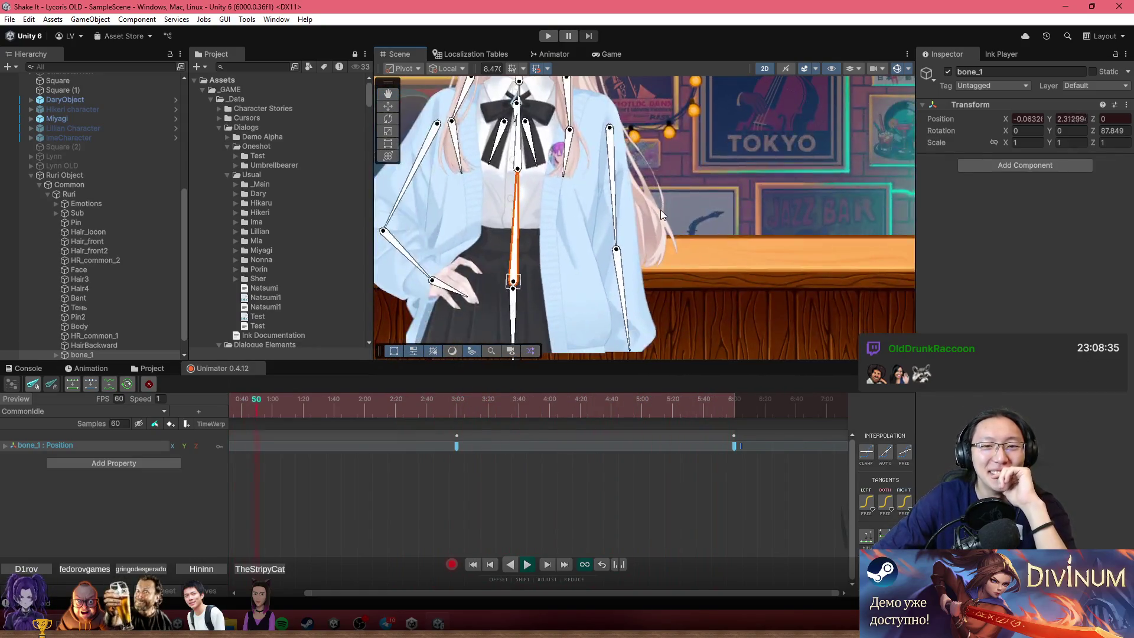
{"action": "scroll", "coordinate": [650, 307], "scroll_direction": "down", "scroll_amount": 3}
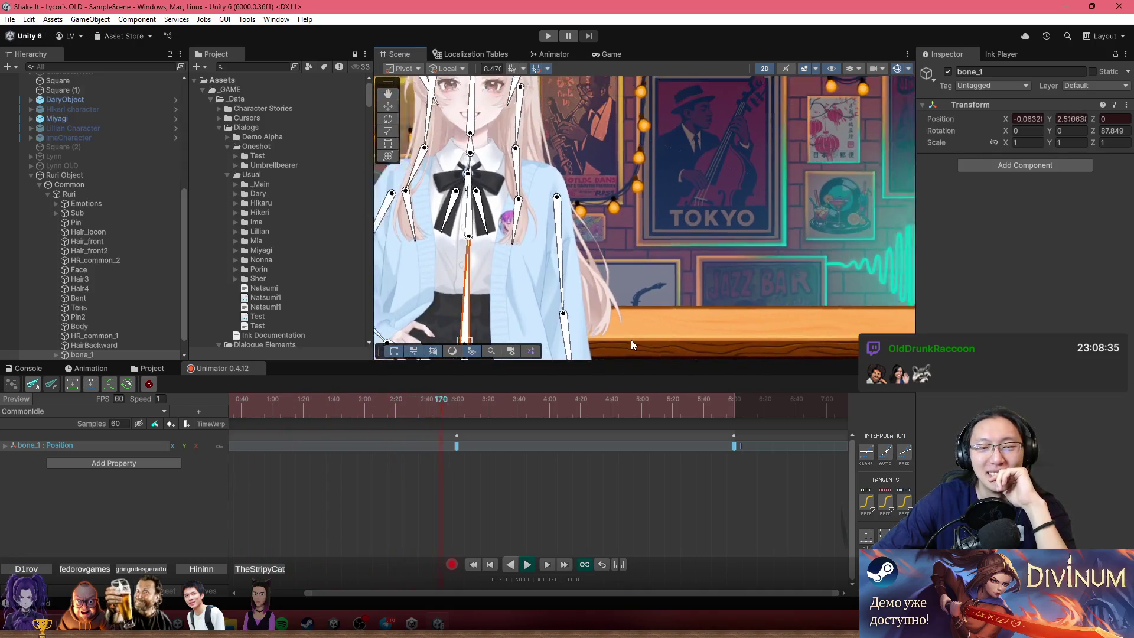
{"action": "left_click", "coordinate": [452, 564]}
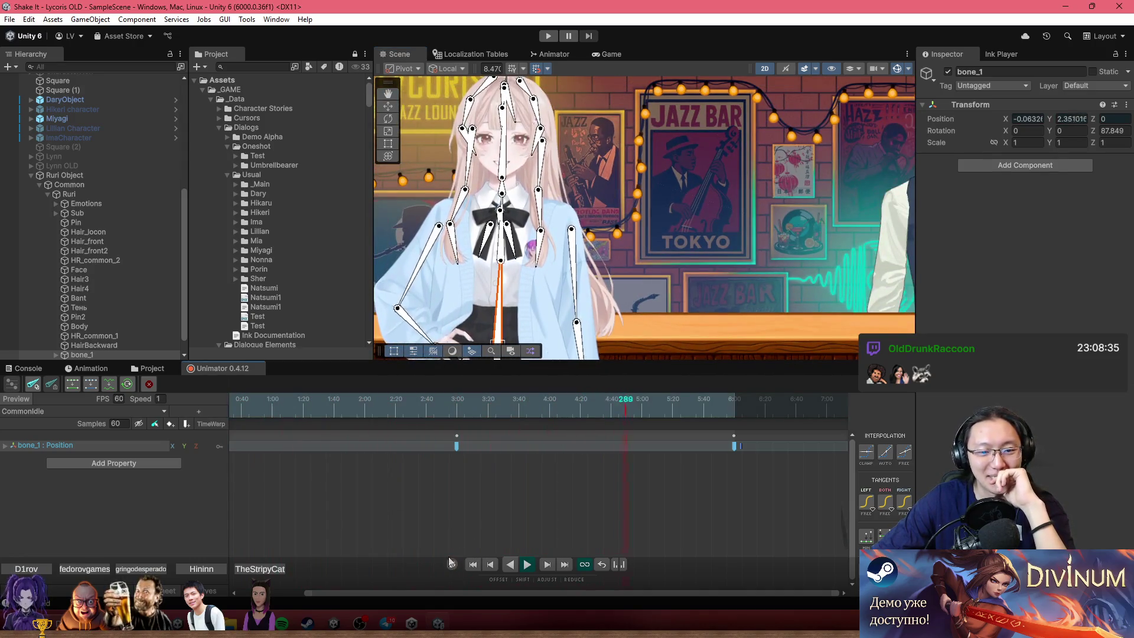
{"action": "left_click", "coordinate": [153, 369]}
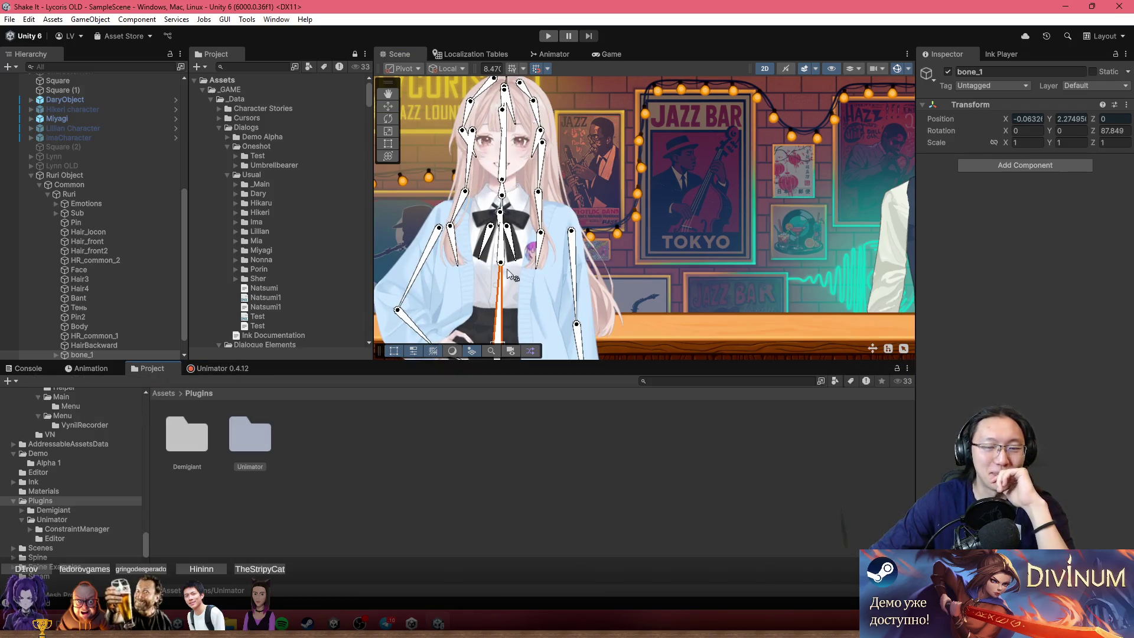
Ping the Body sprite's Ruri sheet asset and open it in the Sprite Editor.
{"action": "left_click", "coordinate": [452, 272]}
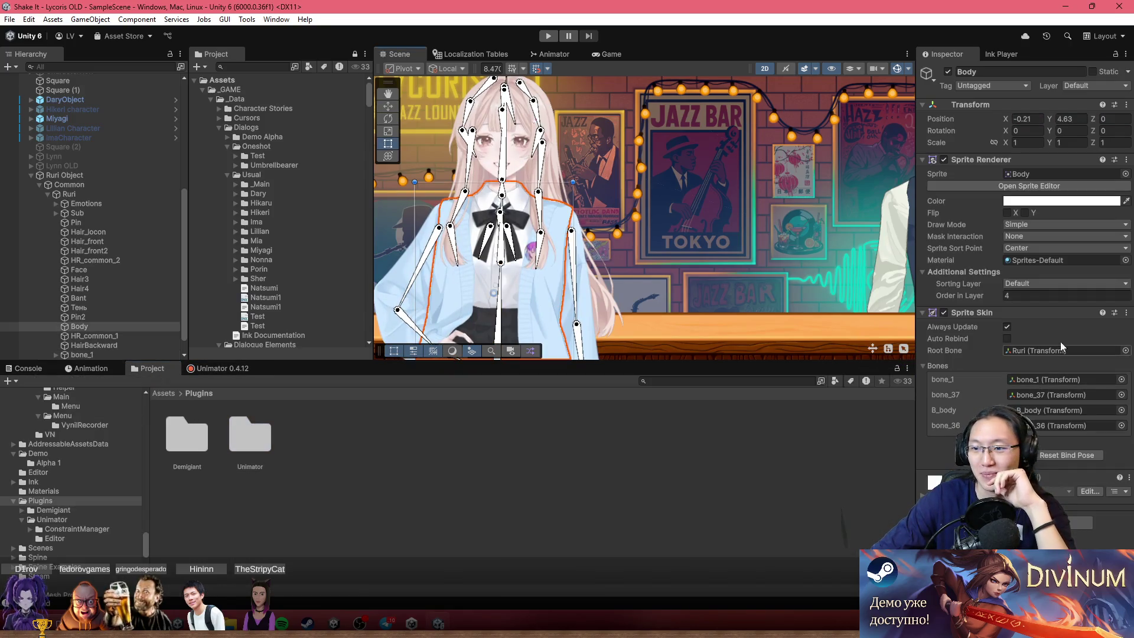
{"action": "left_click", "coordinate": [1058, 175]}
{"action": "left_click", "coordinate": [214, 433]}
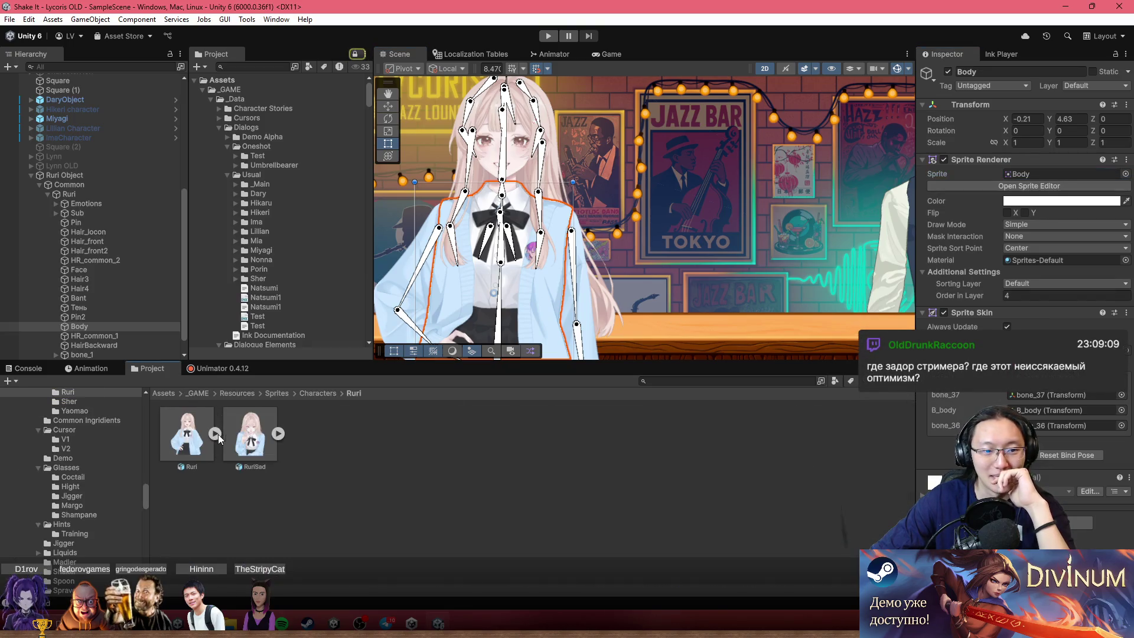
{"action": "left_click", "coordinate": [185, 445]}
{"action": "left_click", "coordinate": [1089, 239]}
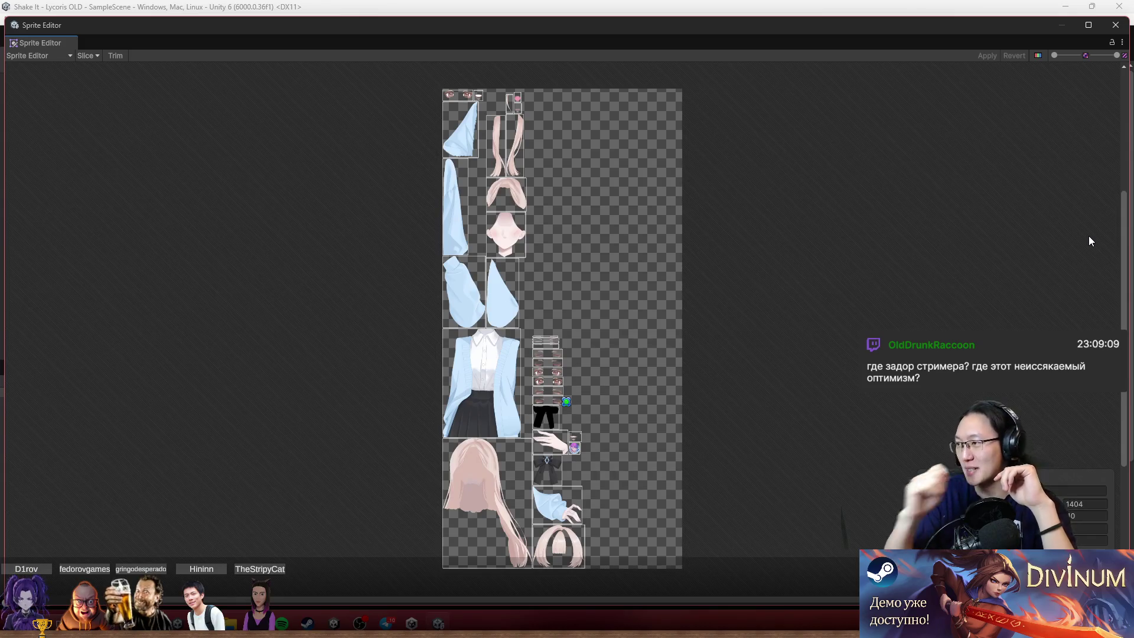
In the Skinning Editor, select the back hair and test the central hair bone's weights.
{"action": "left_click", "coordinate": [62, 57]}
{"action": "left_click", "coordinate": [65, 121]}
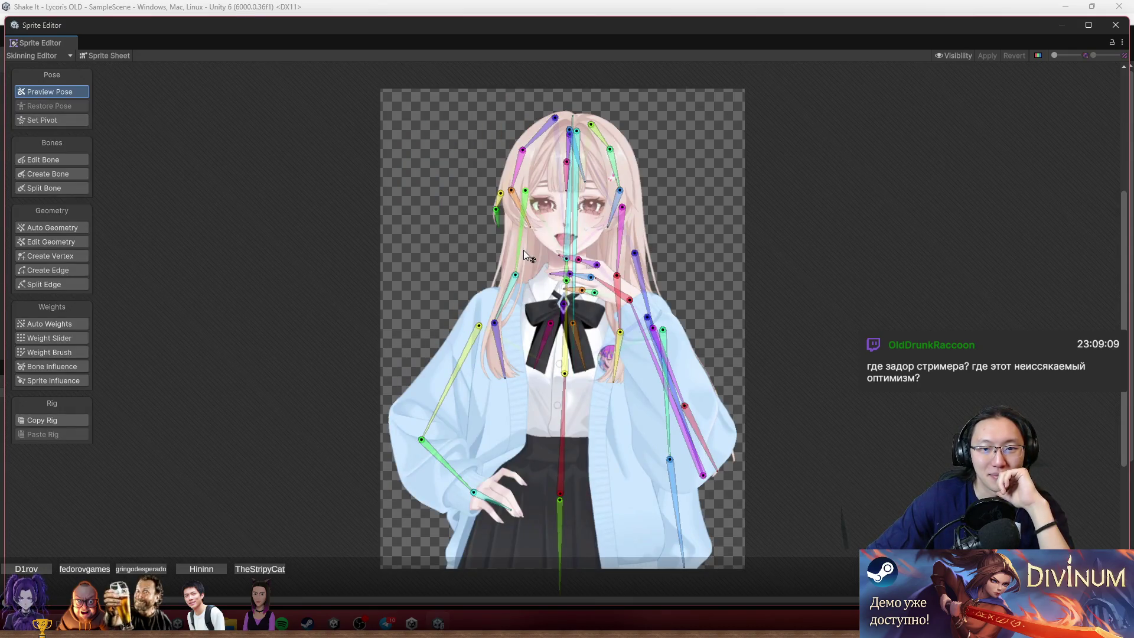
{"action": "left_click", "coordinate": [536, 254]}
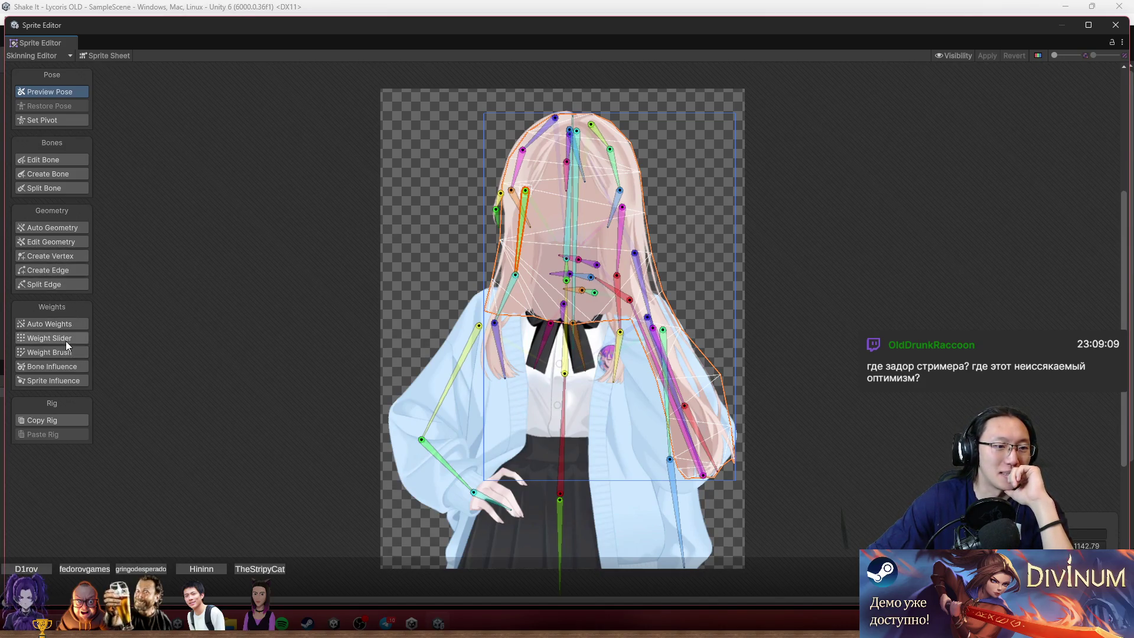
{"action": "scroll", "coordinate": [689, 177], "scroll_direction": "up", "scroll_amount": 3}
{"action": "scroll", "coordinate": [520, 295], "scroll_direction": "up", "scroll_amount": 2}
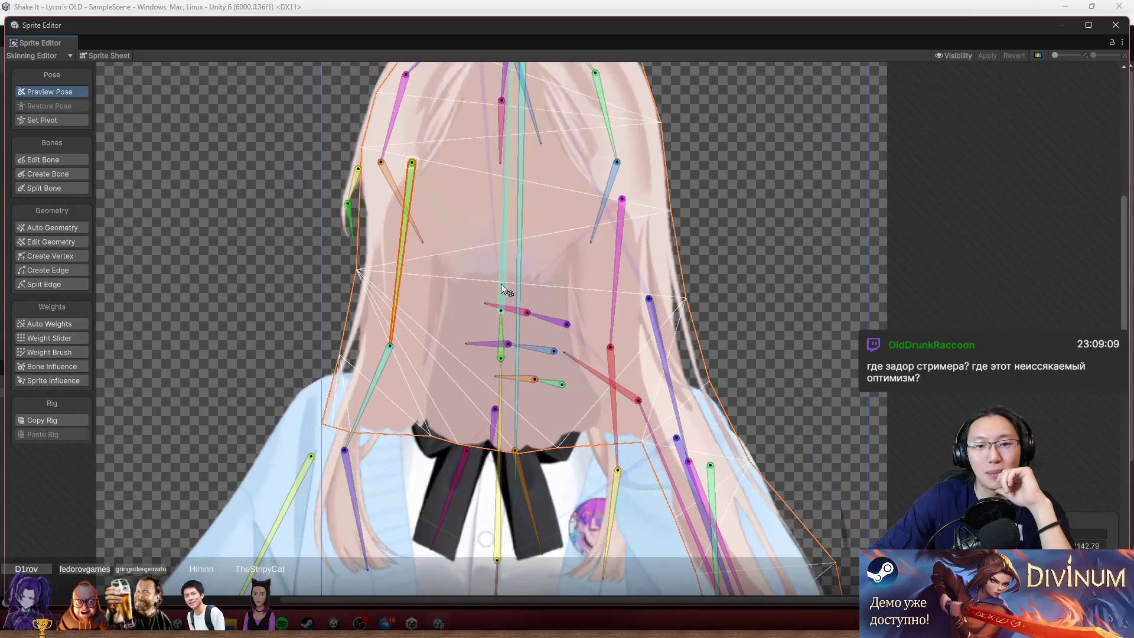
{"action": "scroll", "coordinate": [501, 283], "scroll_direction": "down", "scroll_amount": 4}
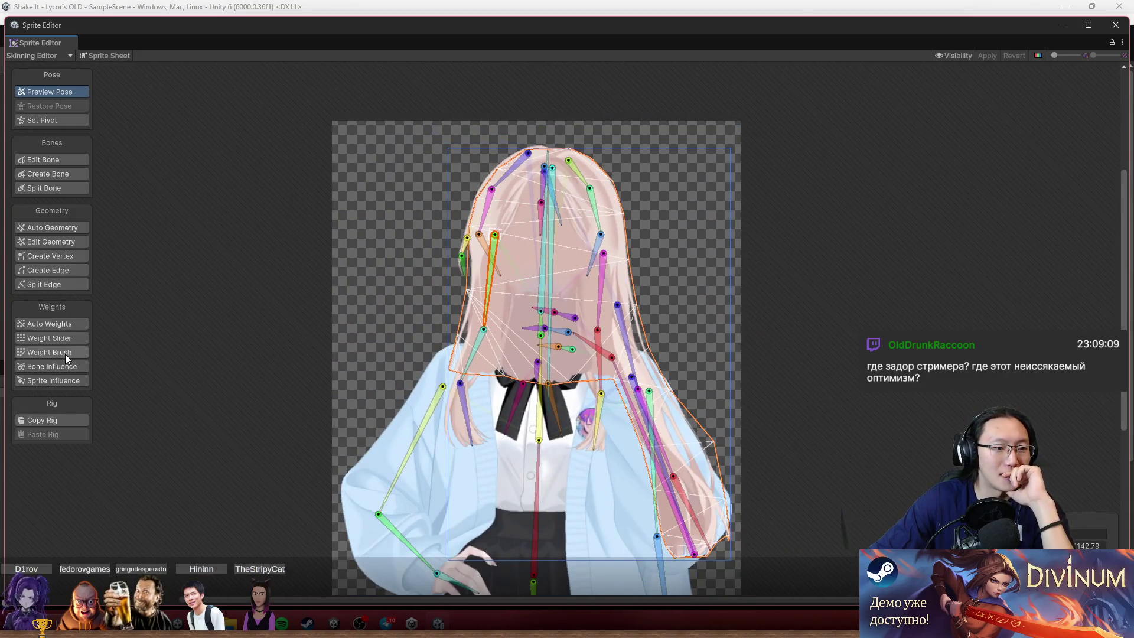
{"action": "left_click", "coordinate": [65, 353]}
{"action": "scroll", "coordinate": [500, 295], "scroll_direction": "up", "scroll_amount": 3}
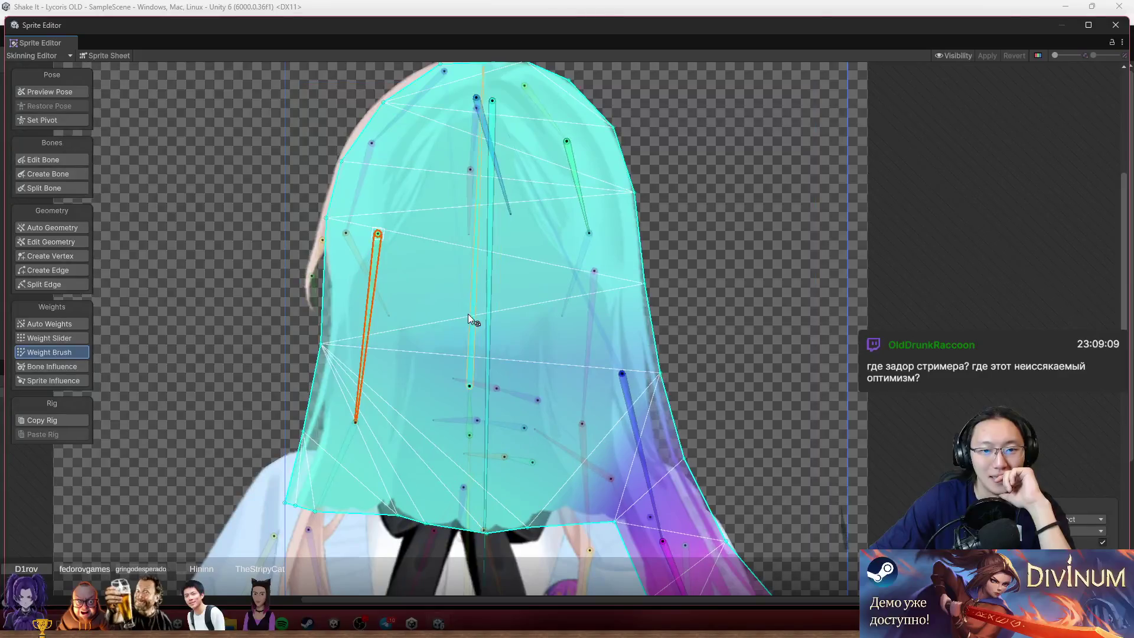
{"action": "left_click", "coordinate": [468, 314]}
{"action": "mouse_move", "coordinate": [447, 270]}
{"action": "left_mouse_down"}
{"action": "mouse_move", "coordinate": [471, 369]}
{"action": "mouse_move", "coordinate": [611, 302]}
{"action": "mouse_move", "coordinate": [706, 220]}
{"action": "mouse_move", "coordinate": [774, 185]}
{"action": "left_mouse_up"}
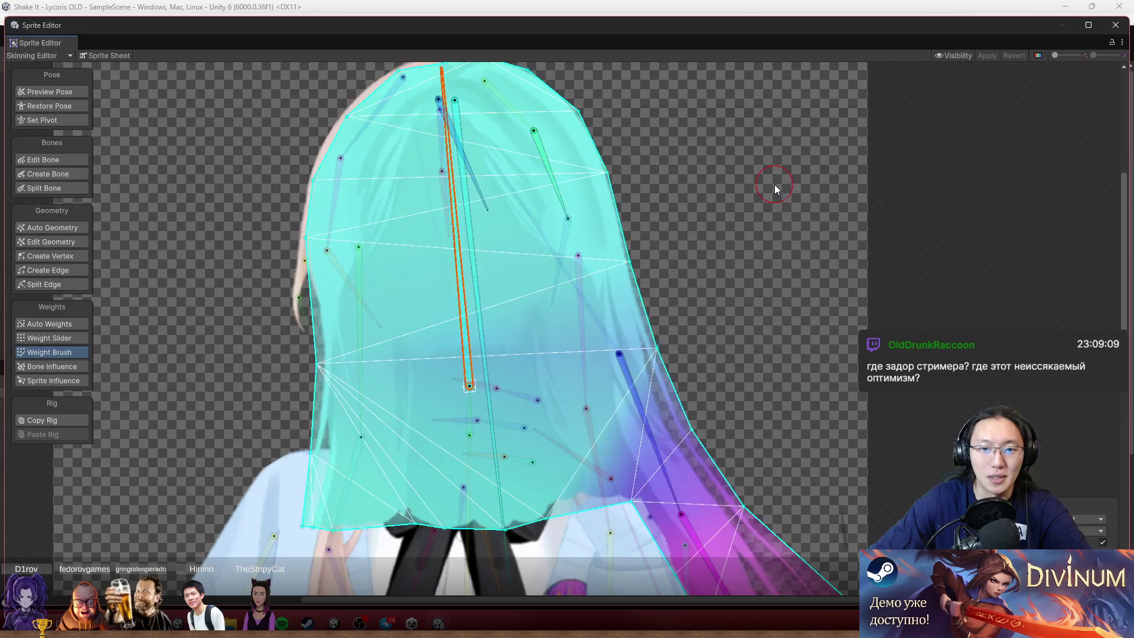
{"action": "key", "text": "ctrl+z"}
Test-pose the head bone in Preview Pose, close the editor, and select HairBackward.
{"action": "scroll", "coordinate": [775, 272], "scroll_direction": "down", "scroll_amount": 4}
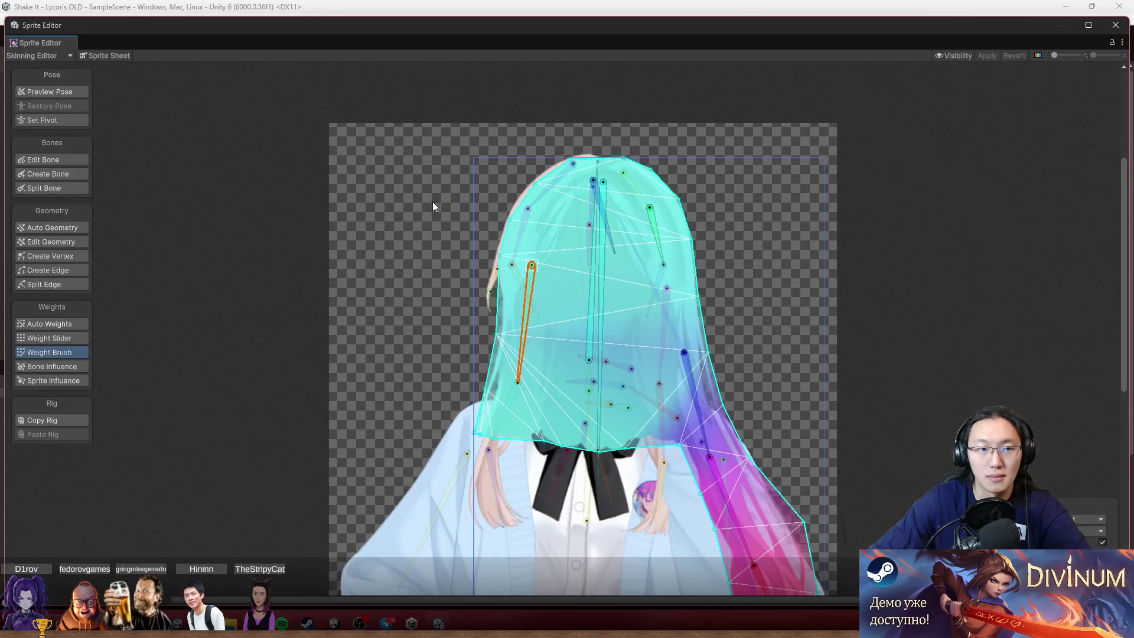
{"action": "left_click", "coordinate": [71, 96]}
{"action": "mouse_move", "coordinate": [588, 301]}
{"action": "left_mouse_down"}
{"action": "mouse_move", "coordinate": [654, 280]}
{"action": "mouse_move", "coordinate": [627, 248]}
{"action": "mouse_move", "coordinate": [554, 233]}
{"action": "mouse_move", "coordinate": [698, 114]}
{"action": "left_mouse_up"}
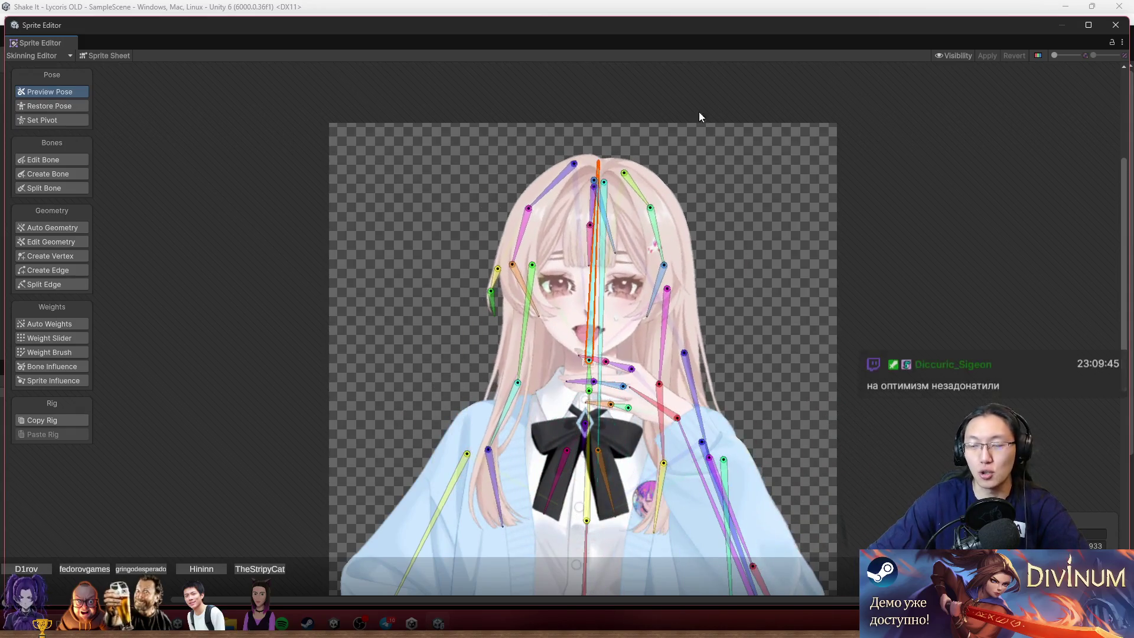
{"action": "scroll", "coordinate": [838, 281], "scroll_direction": "down", "scroll_amount": 2}
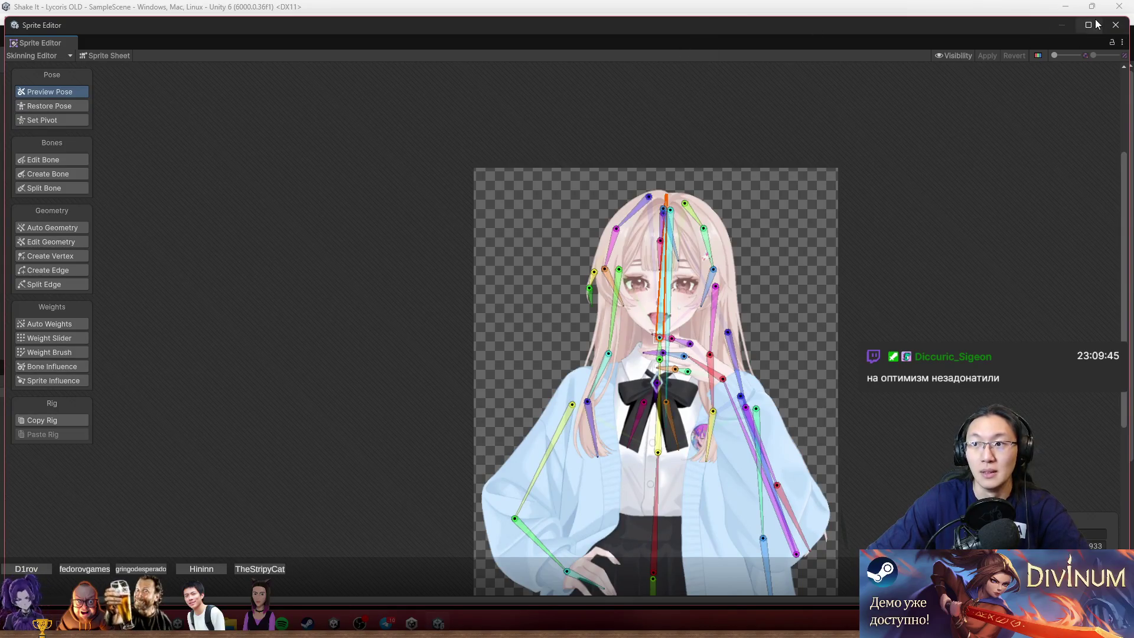
{"action": "left_click", "coordinate": [1116, 25]}
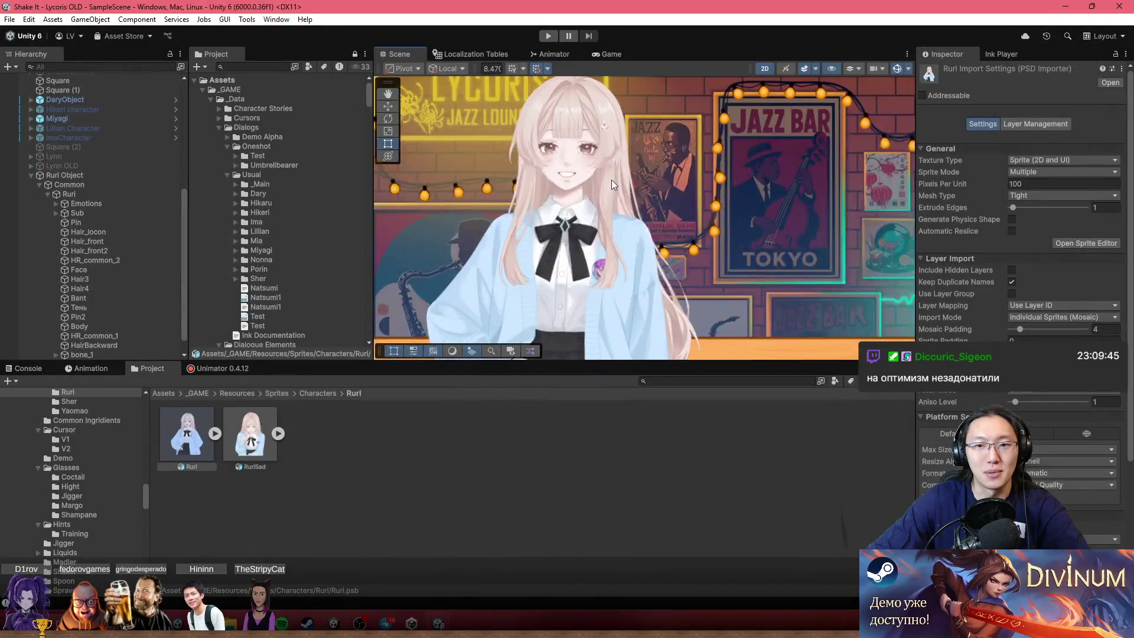
{"action": "left_click", "coordinate": [624, 194]}
{"action": "left_click", "coordinate": [624, 194]}
Tick Auto Rebind on HairBackward's Sprite Skin.
{"action": "scroll", "coordinate": [1054, 485], "scroll_direction": "down", "scroll_amount": 3}
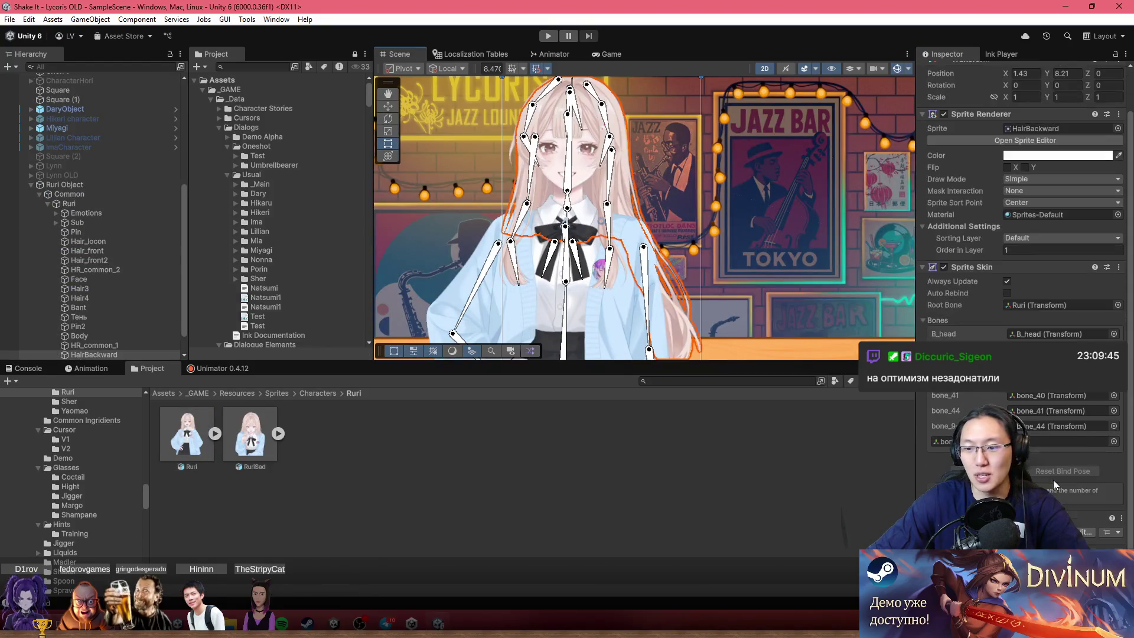
{"action": "left_click", "coordinate": [1007, 293]}
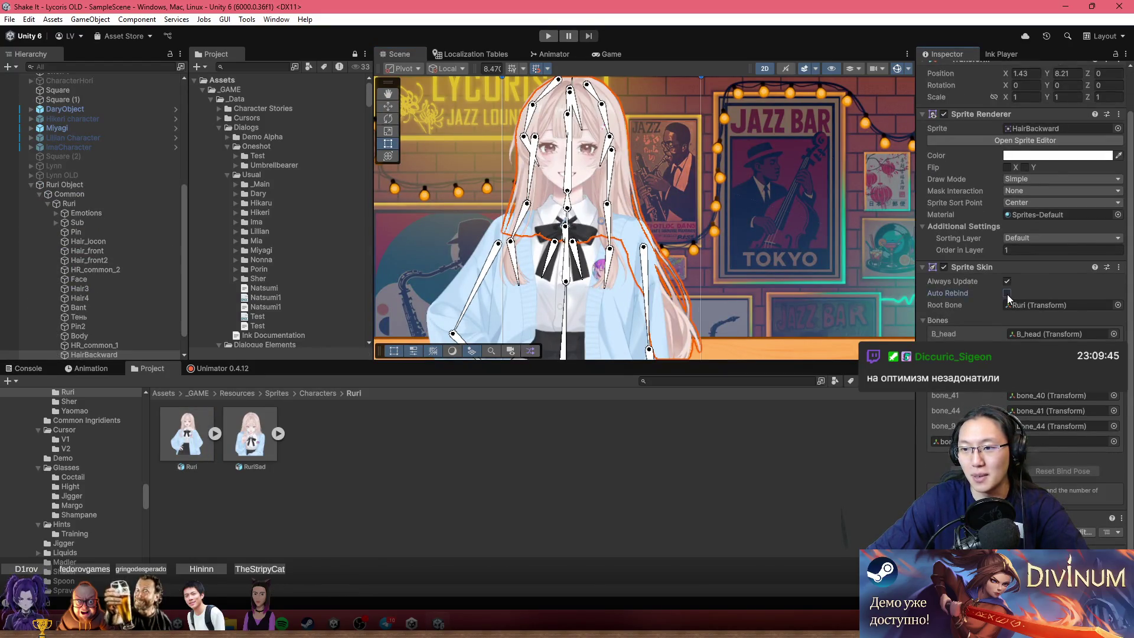
{"action": "scroll", "coordinate": [1011, 307], "scroll_direction": "up", "scroll_amount": 3}
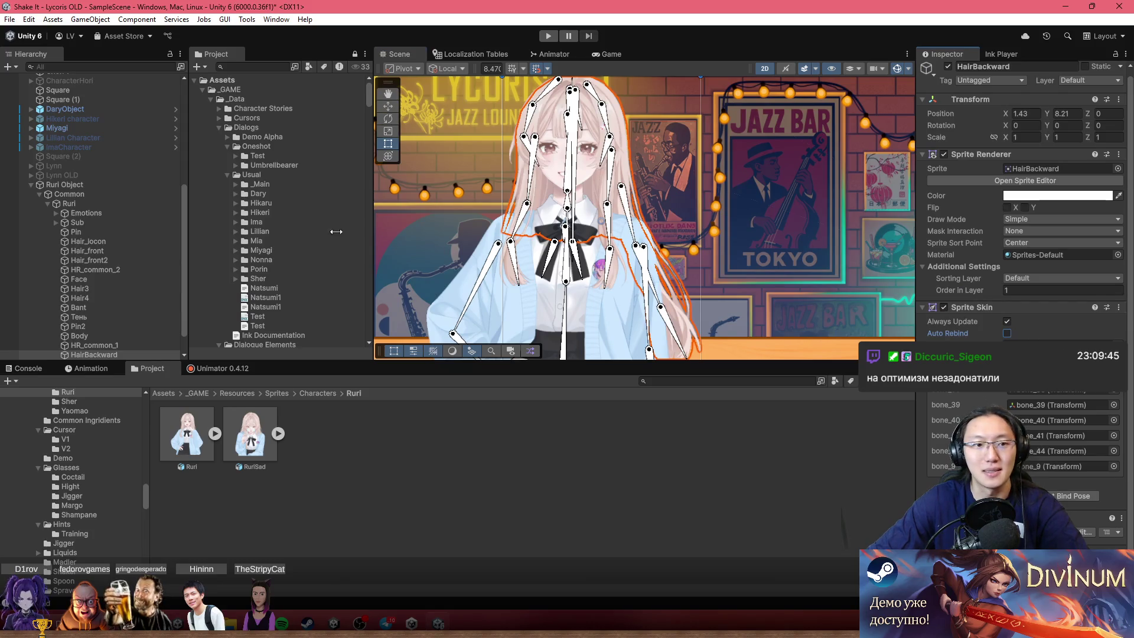
Scrub the CommonIdle timeline in Unimator and play it looping.
{"action": "left_click", "coordinate": [200, 368]}
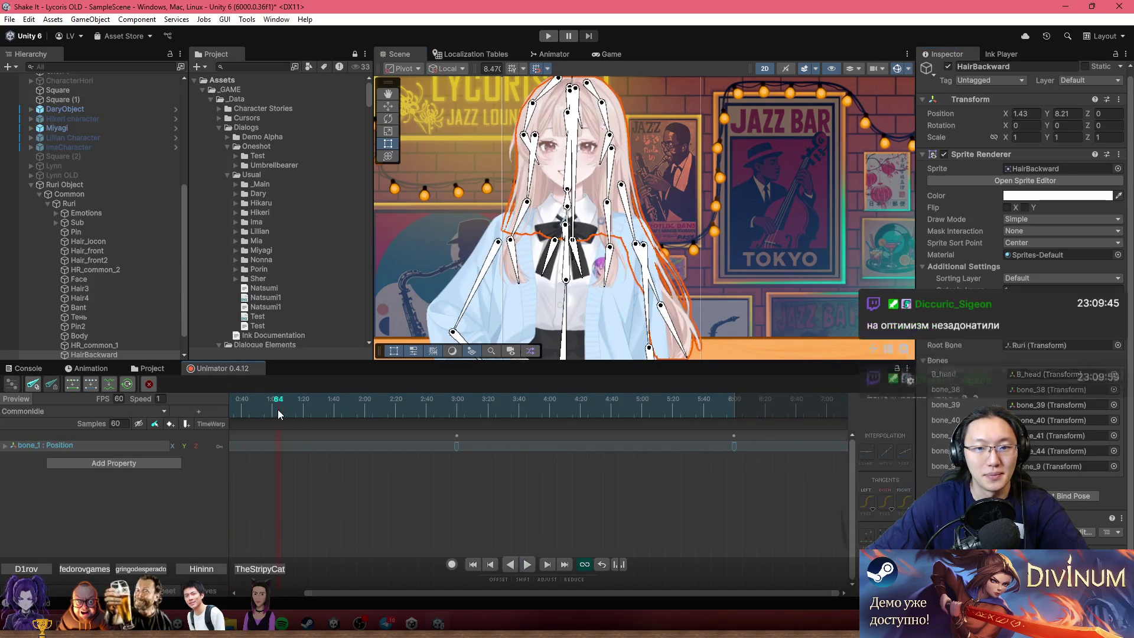
{"action": "left_click_drag", "start_coordinate": [277, 410], "coordinate": [594, 426]}
{"action": "key", "text": "space"}
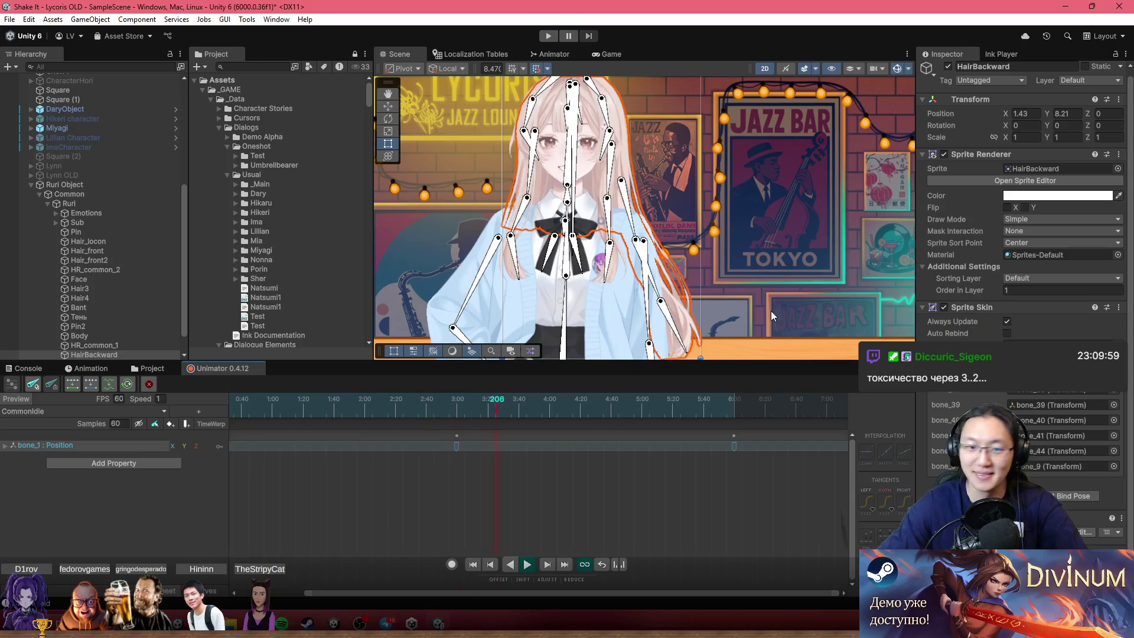
{"action": "scroll", "coordinate": [617, 283], "scroll_direction": "down", "scroll_amount": 2}
{"action": "scroll", "coordinate": [567, 225], "scroll_direction": "up", "scroll_amount": 2}
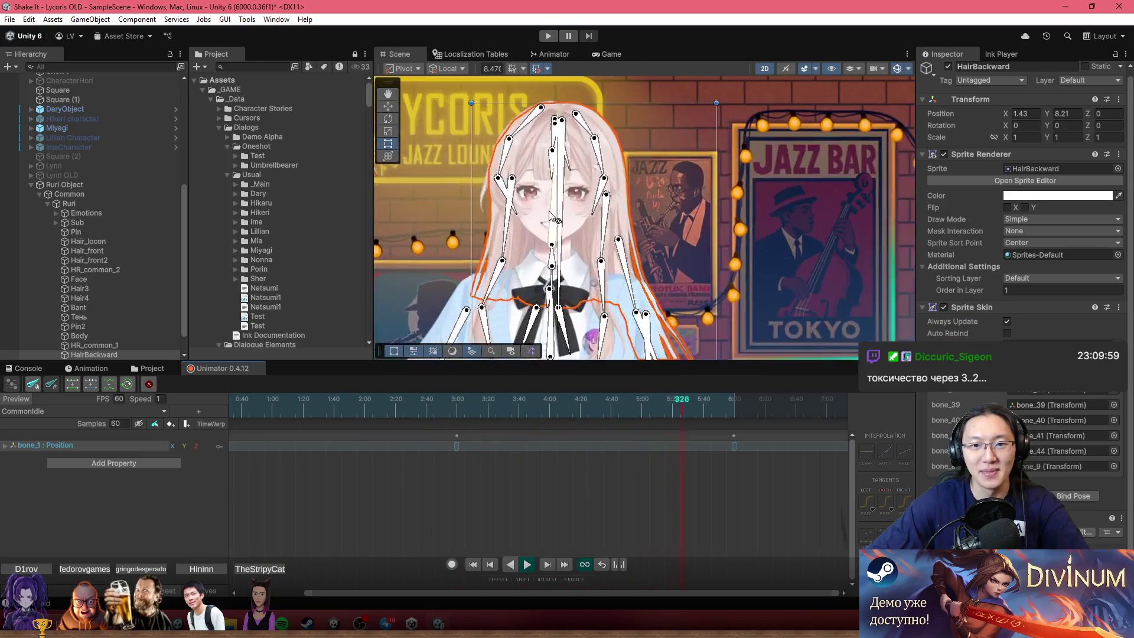
{"action": "scroll", "coordinate": [523, 232], "scroll_direction": "up", "scroll_amount": 2}
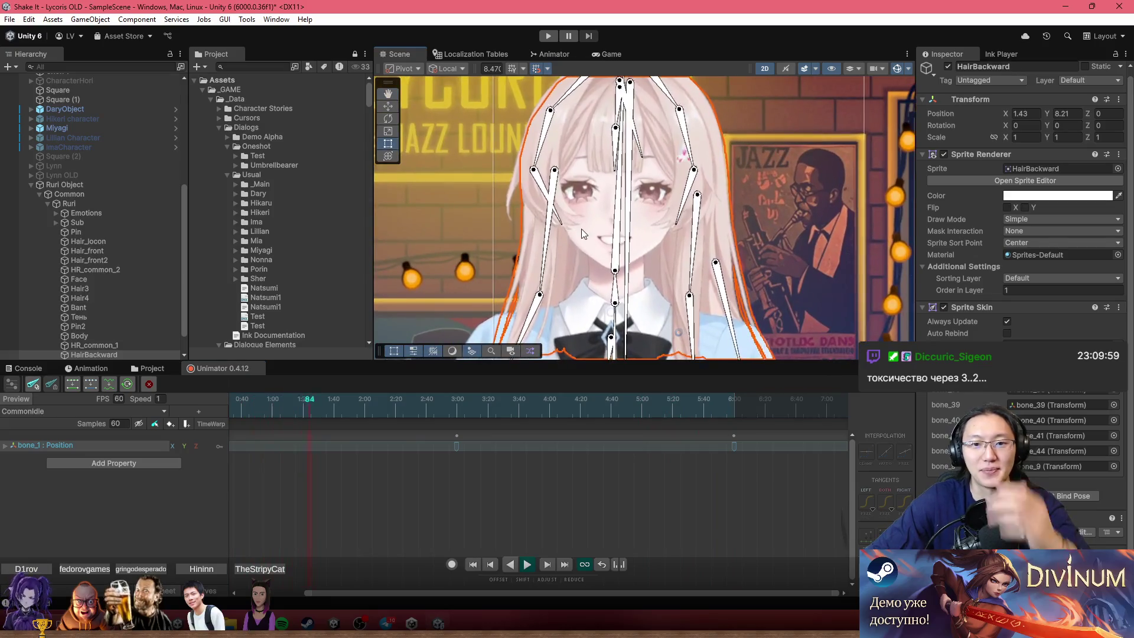
{"action": "scroll", "coordinate": [678, 194], "scroll_direction": "up", "scroll_amount": 2}
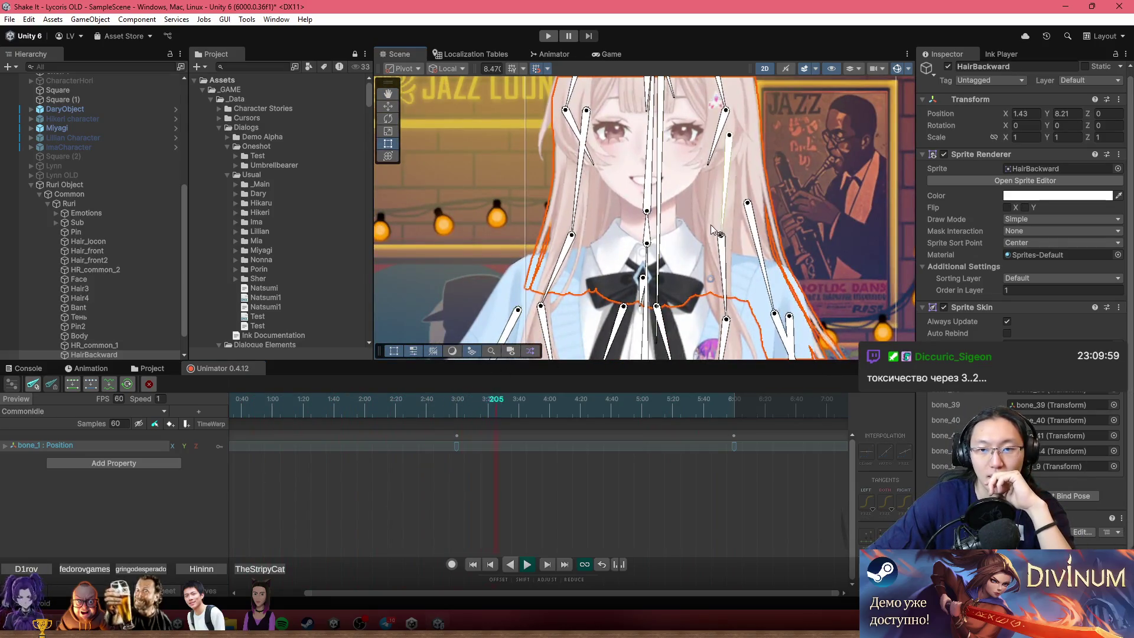
{"action": "scroll", "coordinate": [747, 235], "scroll_direction": "down", "scroll_amount": 4}
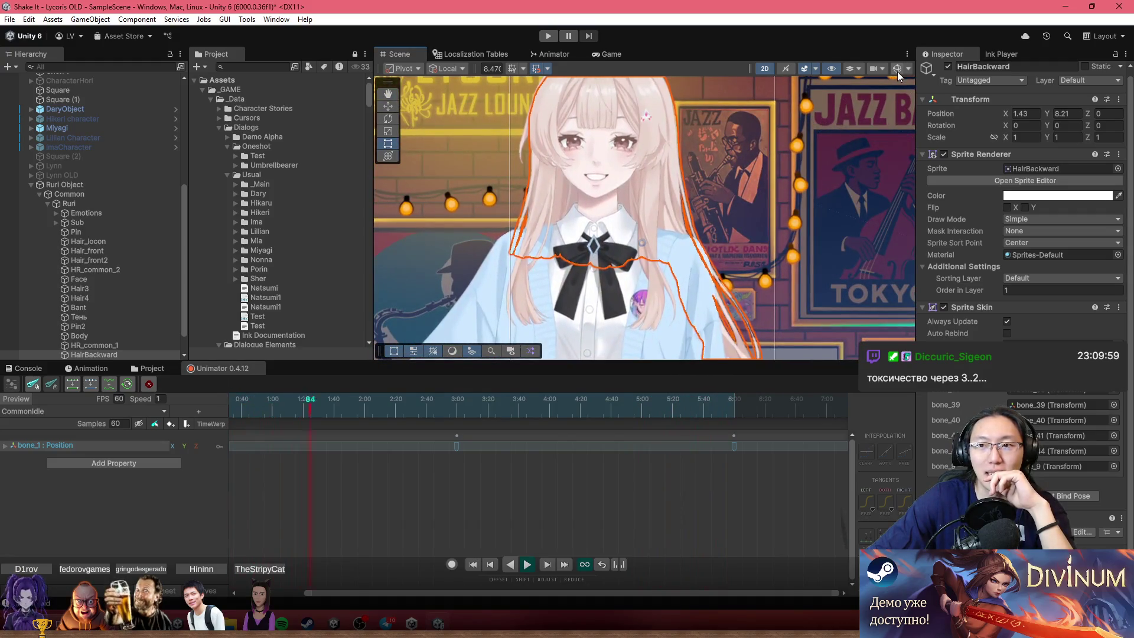
Zoom the Scene onto Ruri's face and turn on the bone gizmos.
{"action": "left_click", "coordinate": [898, 70]}
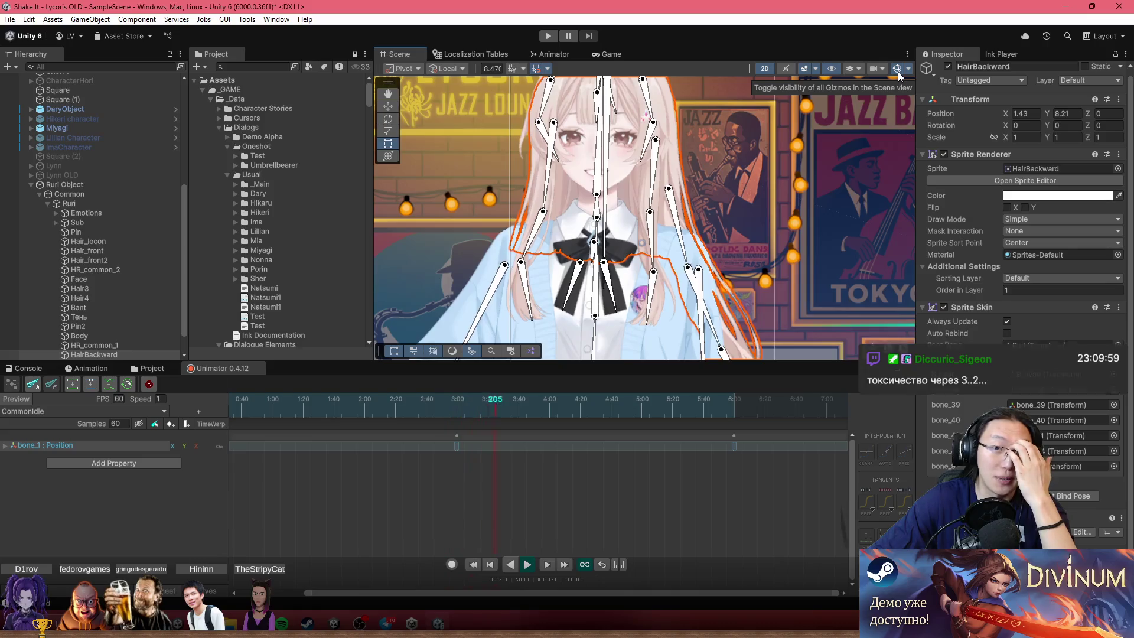
{"action": "left_click", "coordinate": [897, 70]}
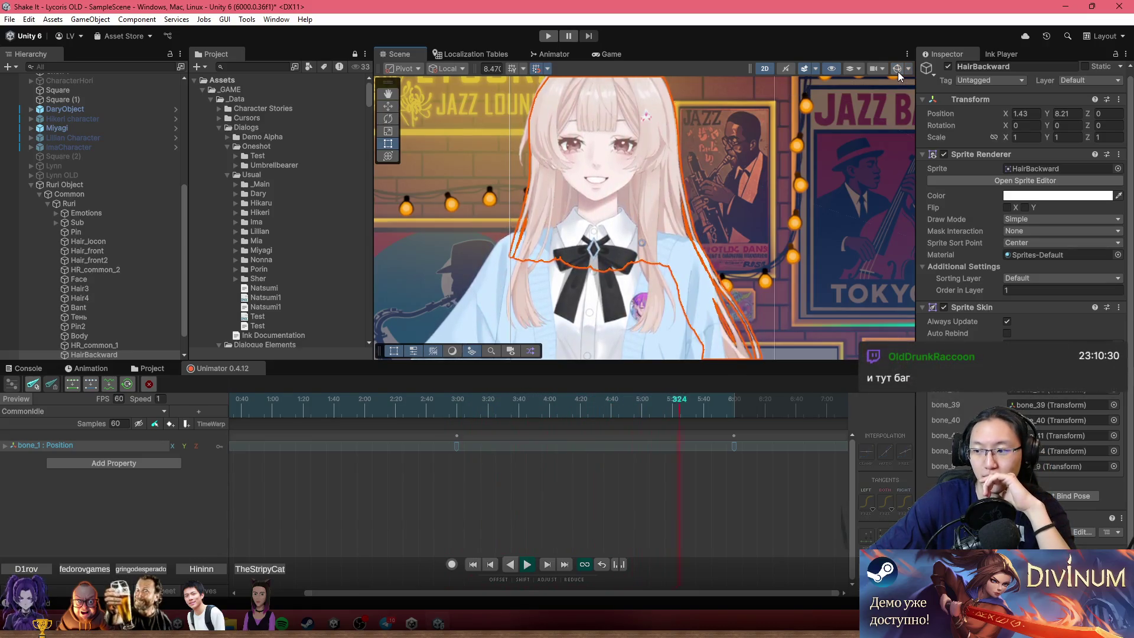
{"action": "scroll", "coordinate": [523, 207], "scroll_direction": "up", "scroll_amount": 1}
{"action": "left_click_drag", "start_coordinate": [728, 166], "coordinate": [676, 220]}
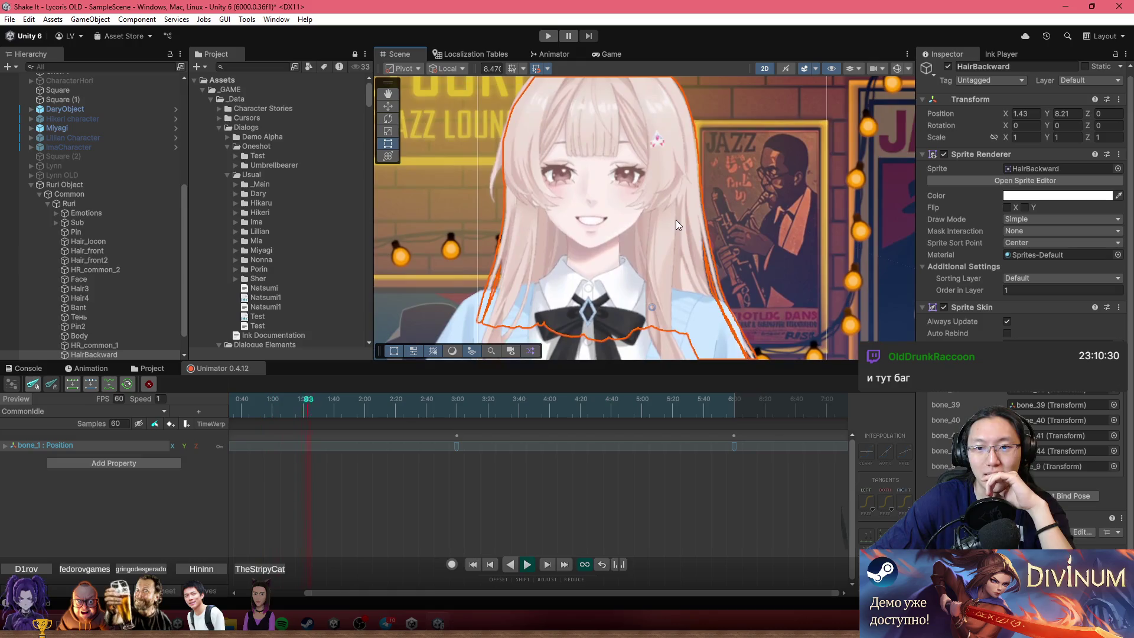
{"action": "scroll", "coordinate": [639, 235], "scroll_direction": "up", "scroll_amount": 1}
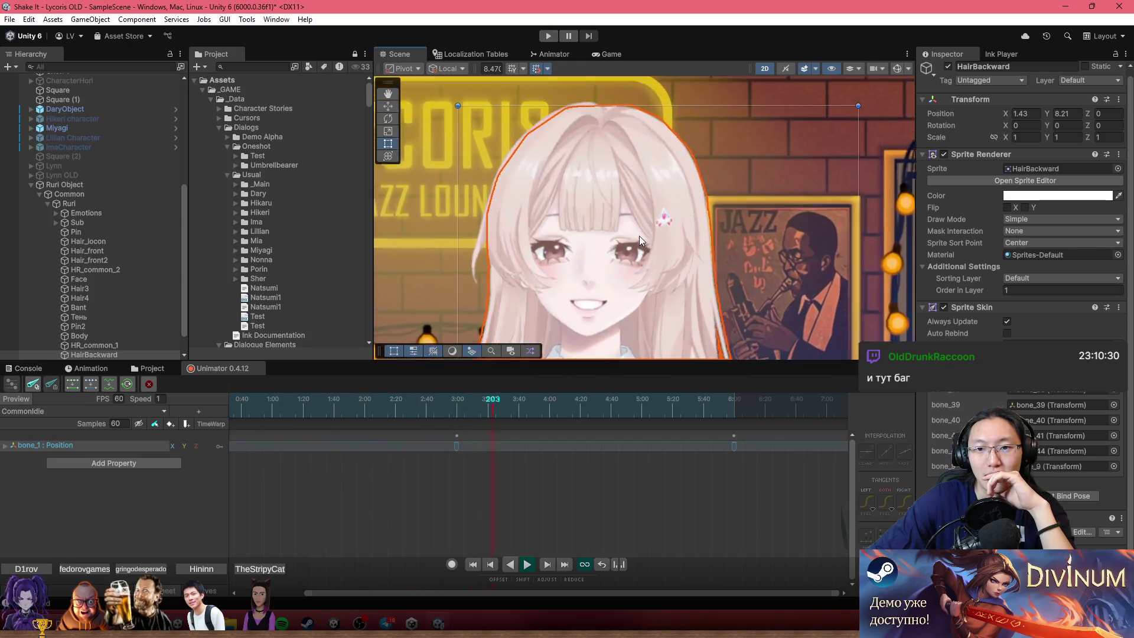
{"action": "scroll", "coordinate": [648, 208], "scroll_direction": "up", "scroll_amount": 1}
{"action": "scroll", "coordinate": [528, 232], "scroll_direction": "up", "scroll_amount": 3}
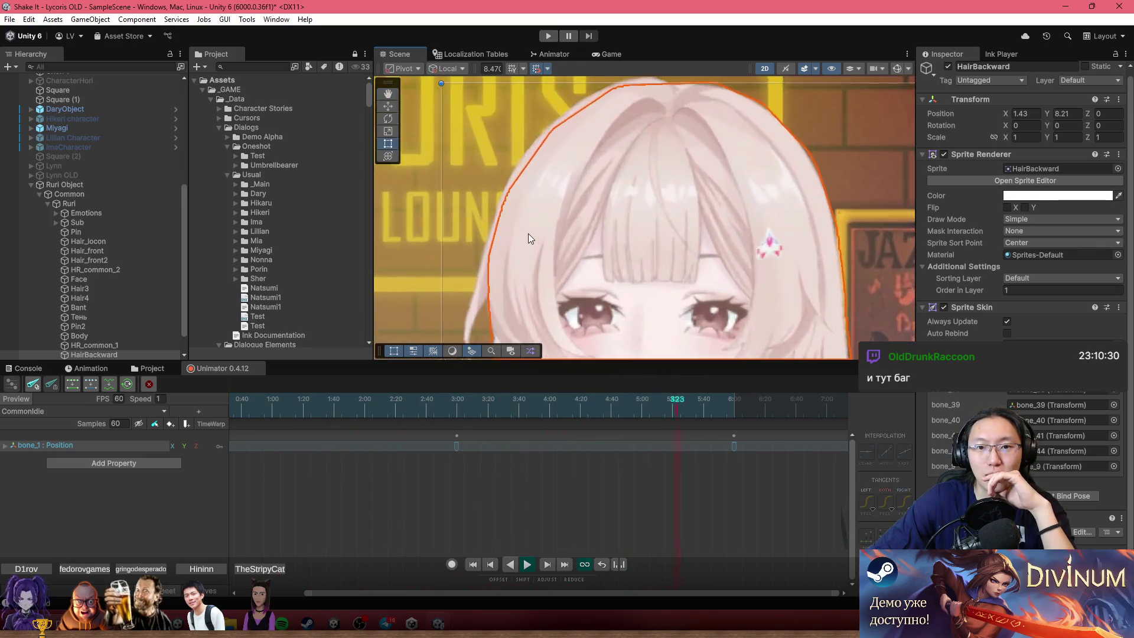
{"action": "scroll", "coordinate": [532, 183], "scroll_direction": "down", "scroll_amount": 2}
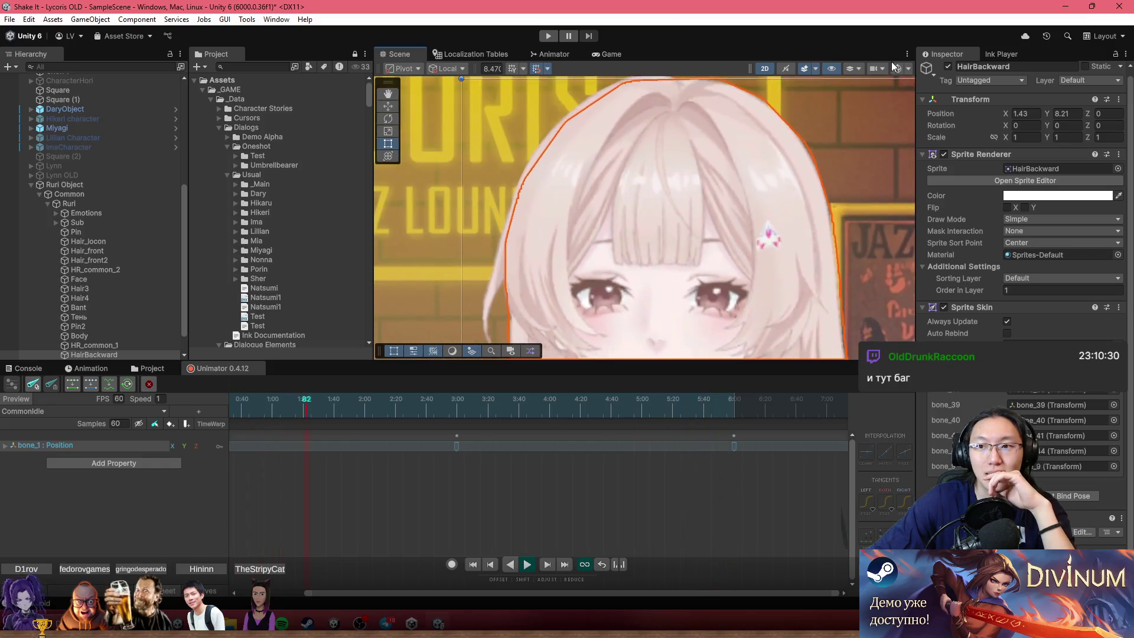
{"action": "left_click", "coordinate": [895, 69]}
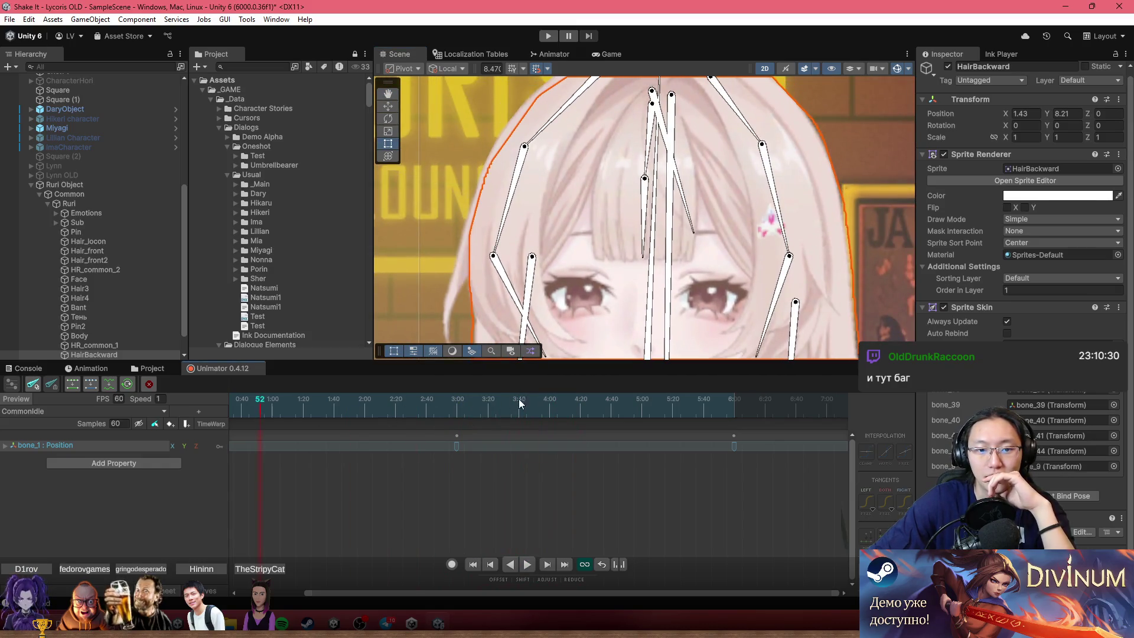
Set the CommonIdle playhead to frame 180.
{"action": "scroll", "coordinate": [583, 458], "scroll_direction": "left", "scroll_amount": 3}
{"action": "left_click", "coordinate": [508, 403]}
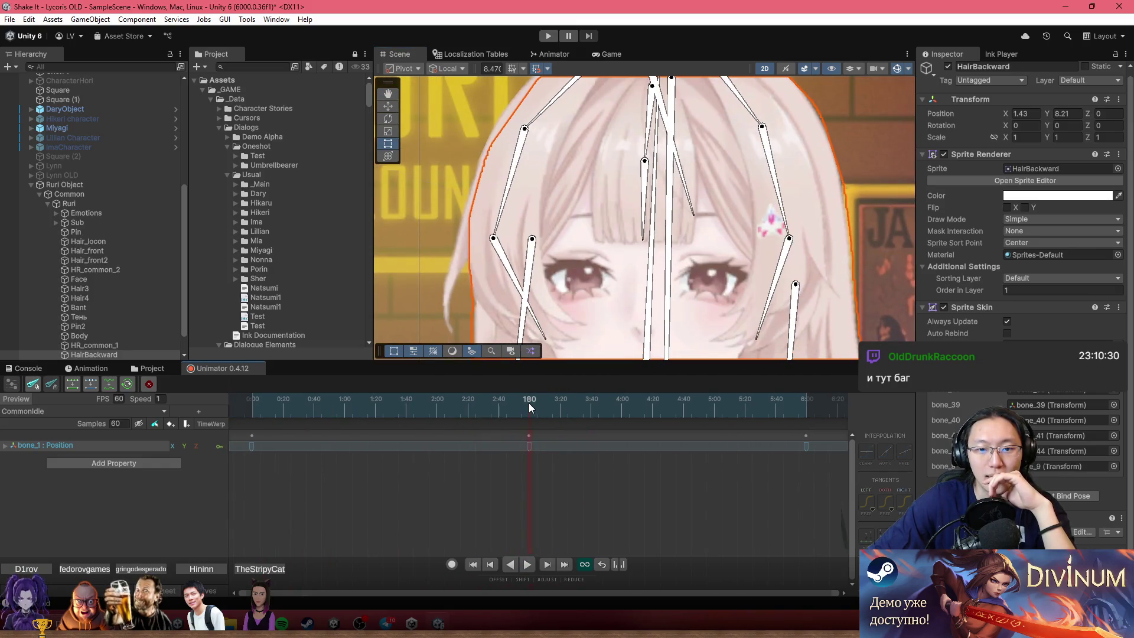
{"action": "scroll", "coordinate": [603, 197], "scroll_direction": "down", "scroll_amount": 3}
{"action": "scroll", "coordinate": [582, 285], "scroll_direction": "up", "scroll_amount": 3}
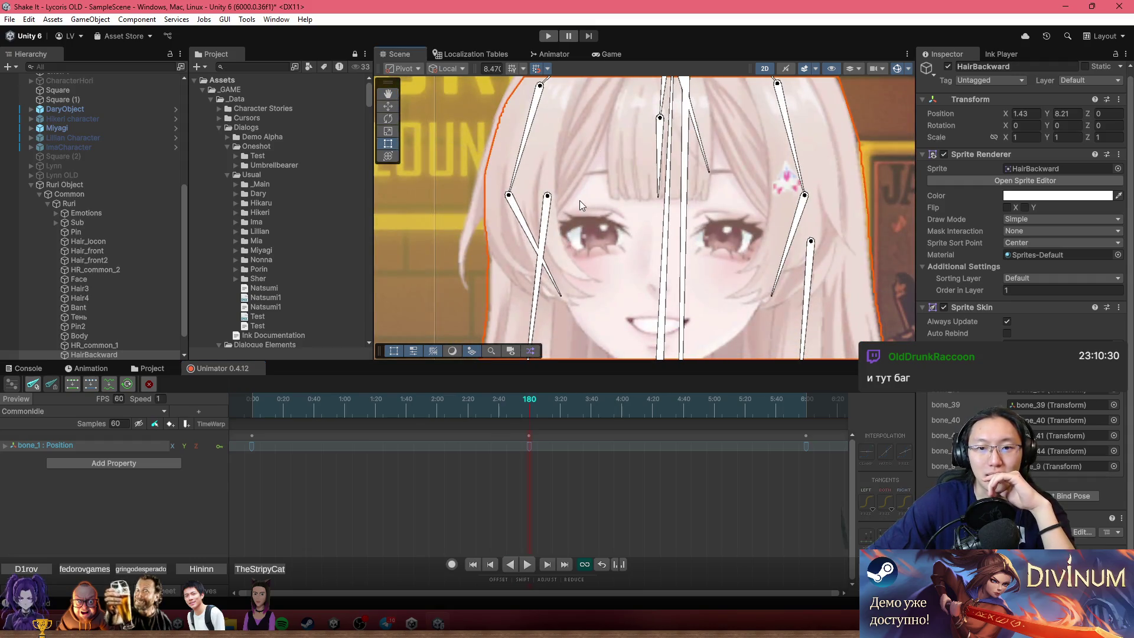
{"action": "scroll", "coordinate": [550, 192], "scroll_direction": "down", "scroll_amount": 2}
{"action": "scroll", "coordinate": [550, 175], "scroll_direction": "up", "scroll_amount": 2}
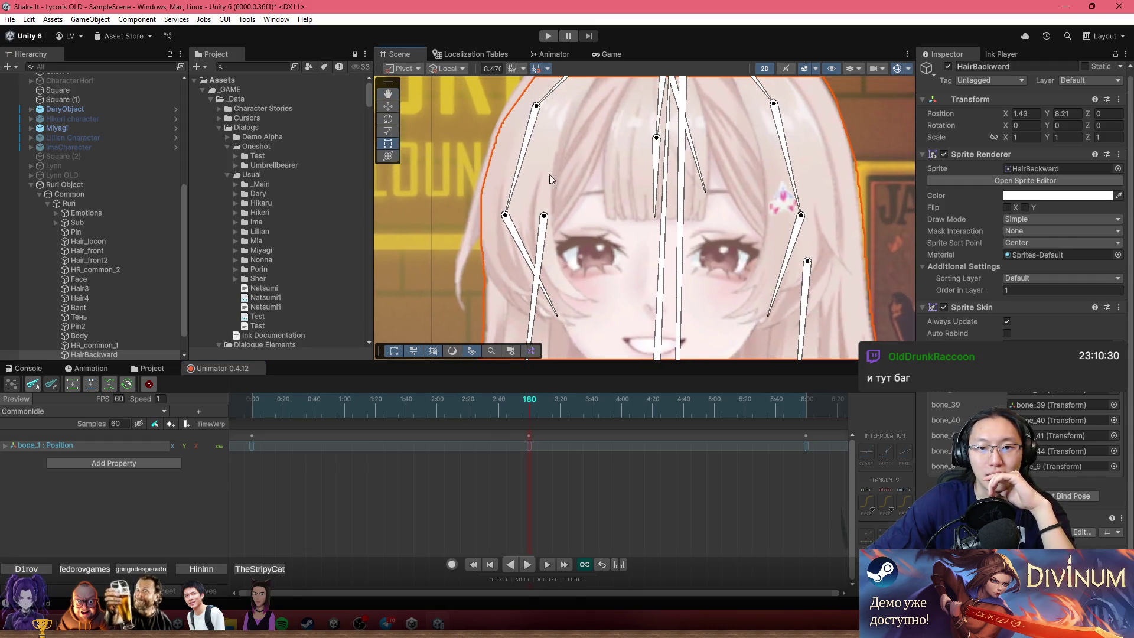
Inspect bone_6 and bone_7, select HairBackward at frame 180, and start recording.
{"action": "left_click", "coordinate": [522, 156]}
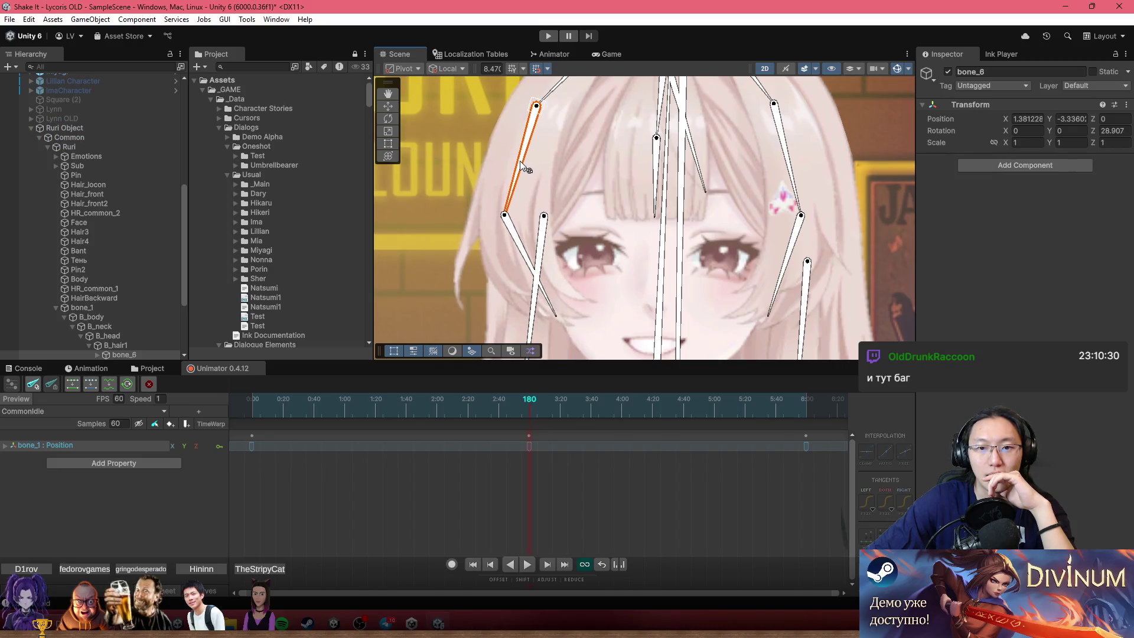
{"action": "left_click", "coordinate": [523, 239]}
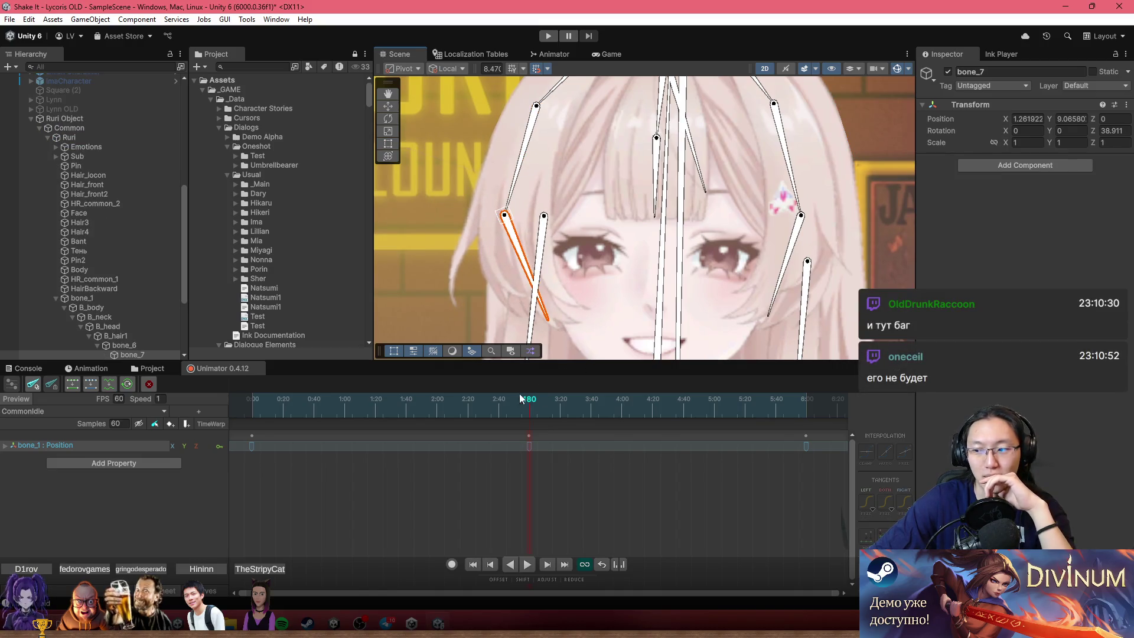
{"action": "mouse_move", "coordinate": [361, 403]}
{"action": "left_mouse_down"}
{"action": "mouse_move", "coordinate": [250, 413]}
{"action": "mouse_move", "coordinate": [570, 448]}
{"action": "left_mouse_up"}
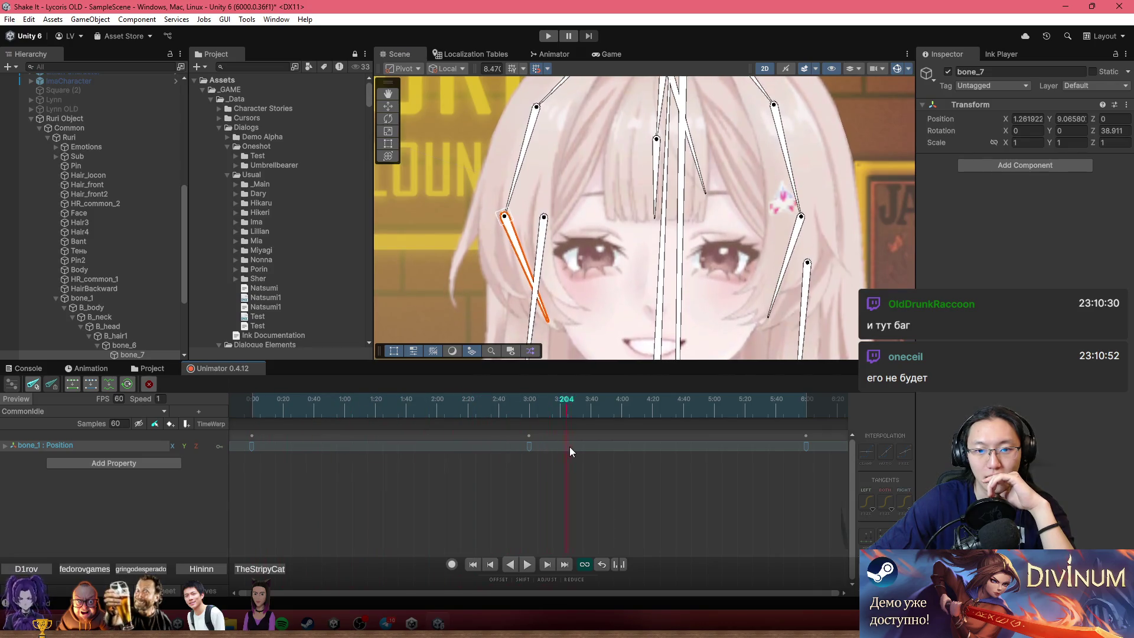
{"action": "left_click", "coordinate": [608, 374]}
{"action": "left_click", "coordinate": [539, 410]}
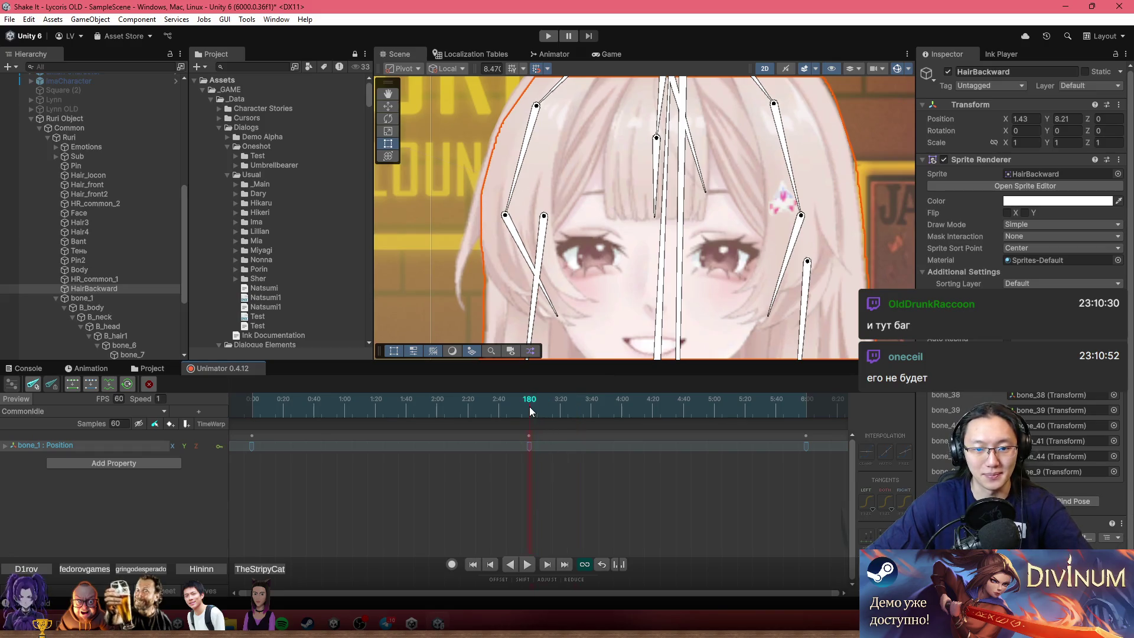
{"action": "left_click", "coordinate": [452, 566]}
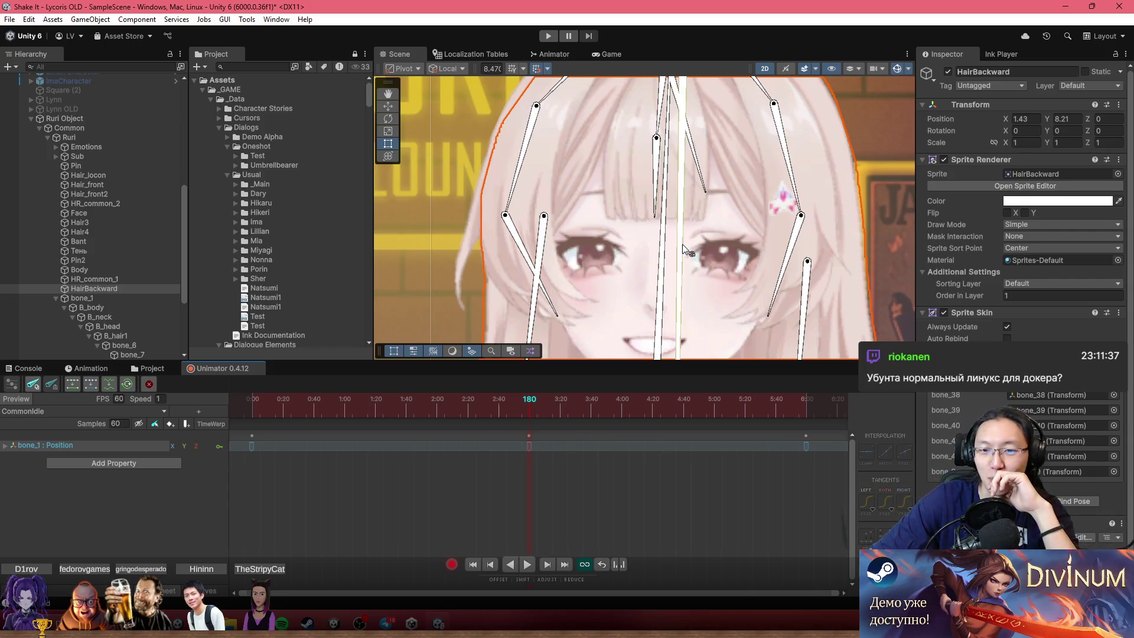
Key slight rotations on hair bones bone_6 and bone_7 at frame 180.
{"action": "scroll", "coordinate": [674, 299], "scroll_direction": "down", "scroll_amount": 1}
{"action": "mouse_move", "coordinate": [514, 409]}
{"action": "left_mouse_down"}
{"action": "mouse_move", "coordinate": [292, 411]}
{"action": "mouse_move", "coordinate": [518, 433]}
{"action": "left_mouse_up"}
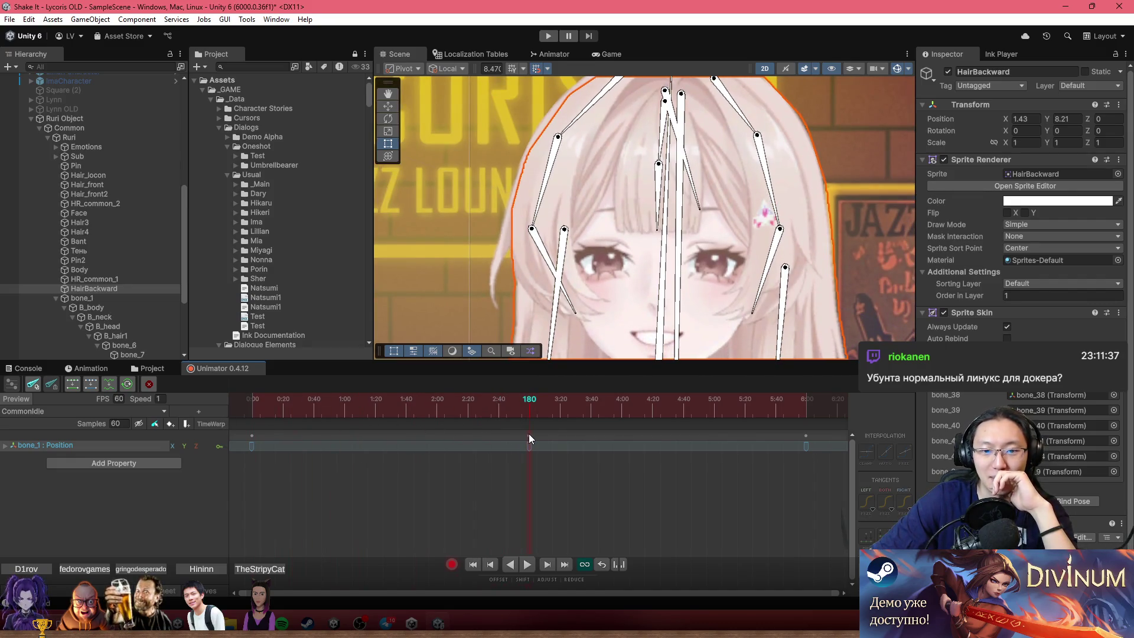
{"action": "left_click_drag", "start_coordinate": [565, 275], "coordinate": [550, 283]}
{"action": "scroll", "coordinate": [558, 213], "scroll_direction": "up", "scroll_amount": 2}
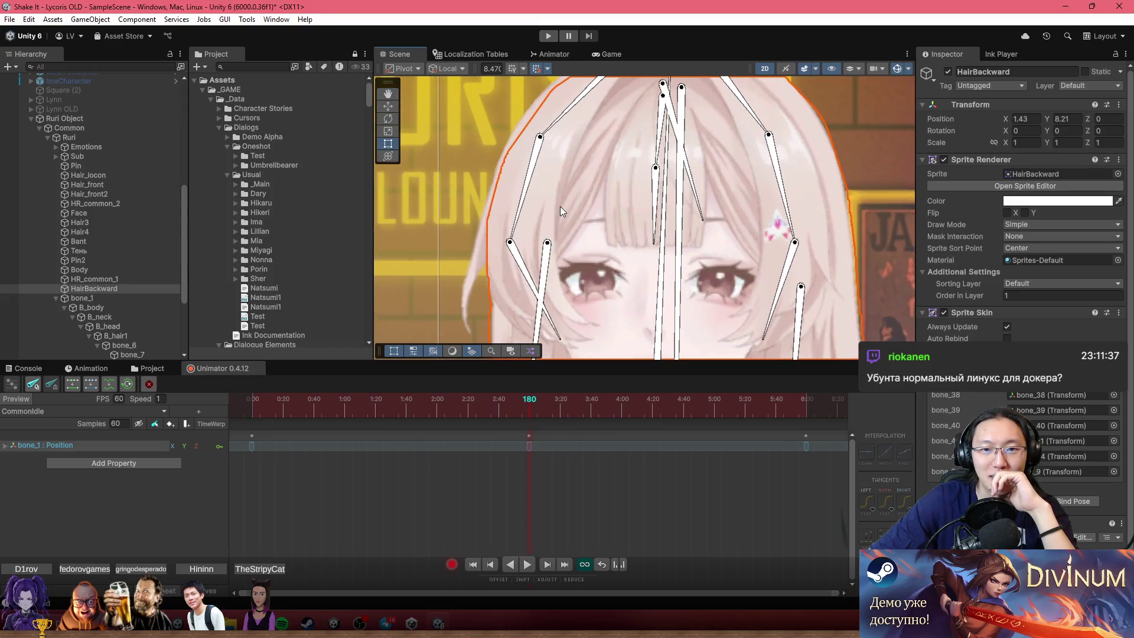
{"action": "left_click", "coordinate": [522, 189]}
{"action": "left_click_drag", "start_coordinate": [526, 193], "coordinate": [525, 194]}
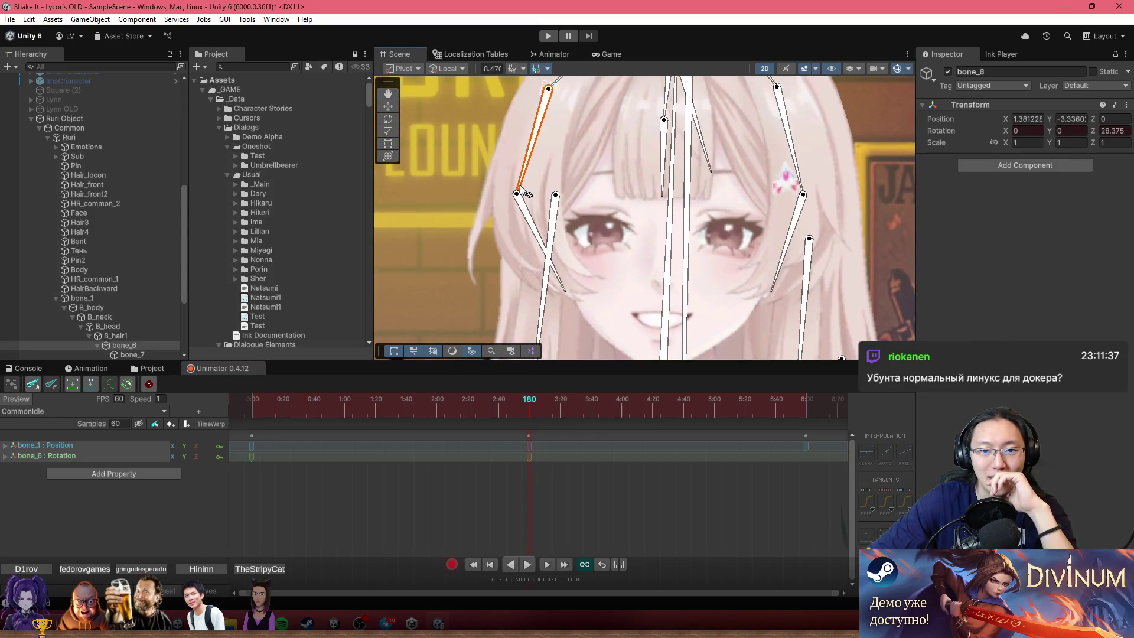
{"action": "left_click_drag", "start_coordinate": [533, 233], "coordinate": [532, 235]}
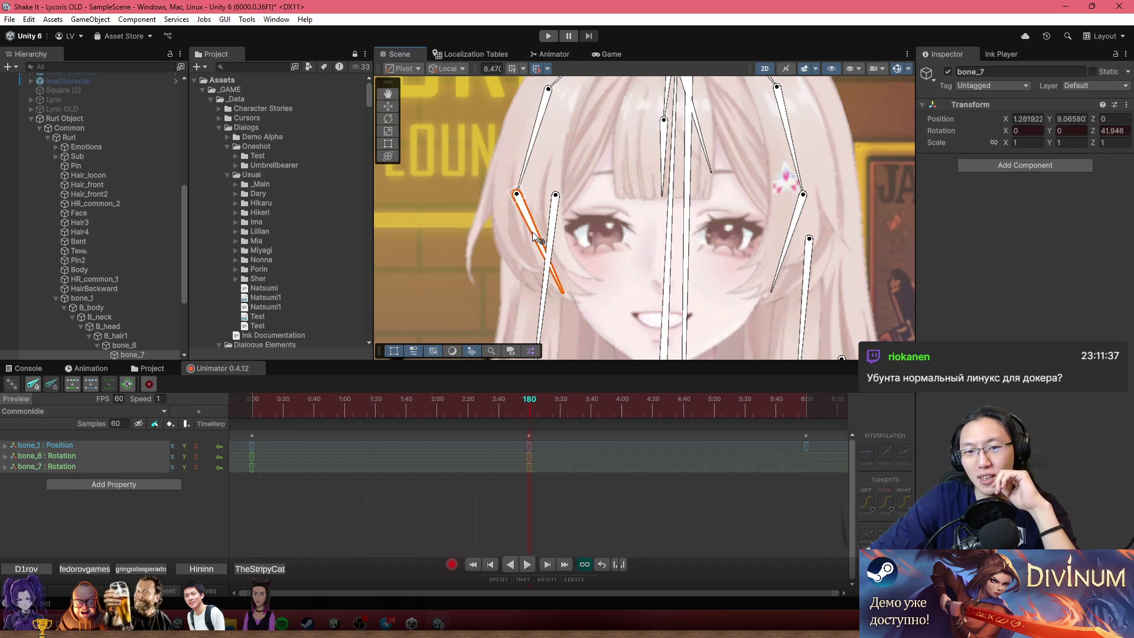
{"action": "mouse_move", "coordinate": [463, 413]}
{"action": "left_mouse_down"}
{"action": "mouse_move", "coordinate": [272, 398]}
{"action": "mouse_move", "coordinate": [548, 409]}
{"action": "left_mouse_up"}
Copy the frame-0 keys to frame 360 and play the clip.
{"action": "left_click", "coordinate": [252, 439]}
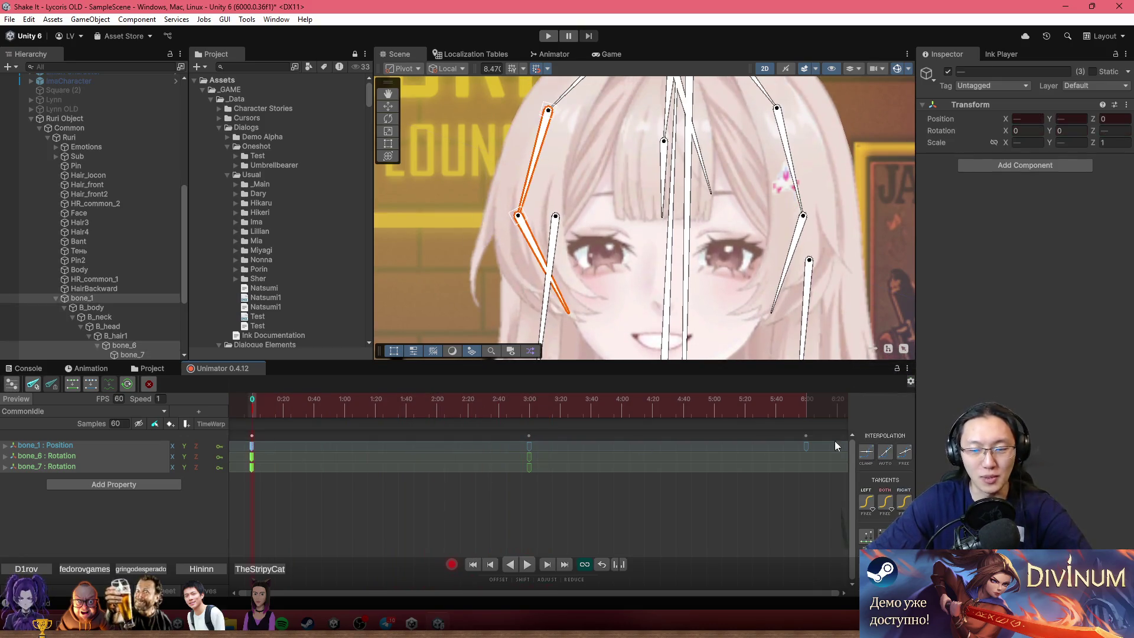
{"action": "left_click", "coordinate": [806, 405]}
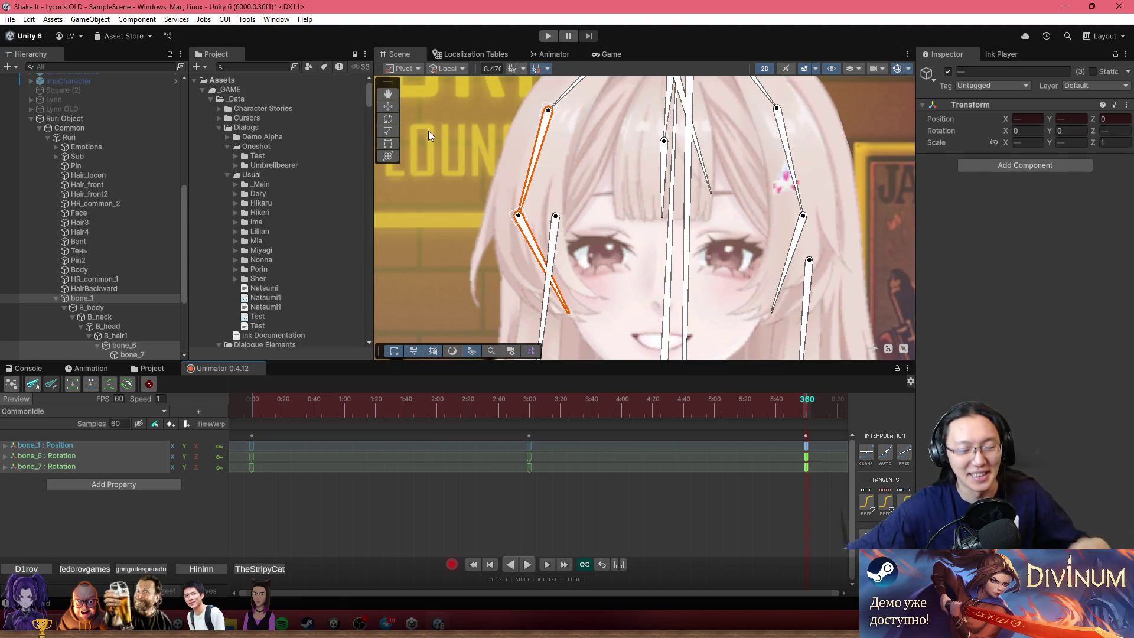
{"action": "key", "text": "space"}
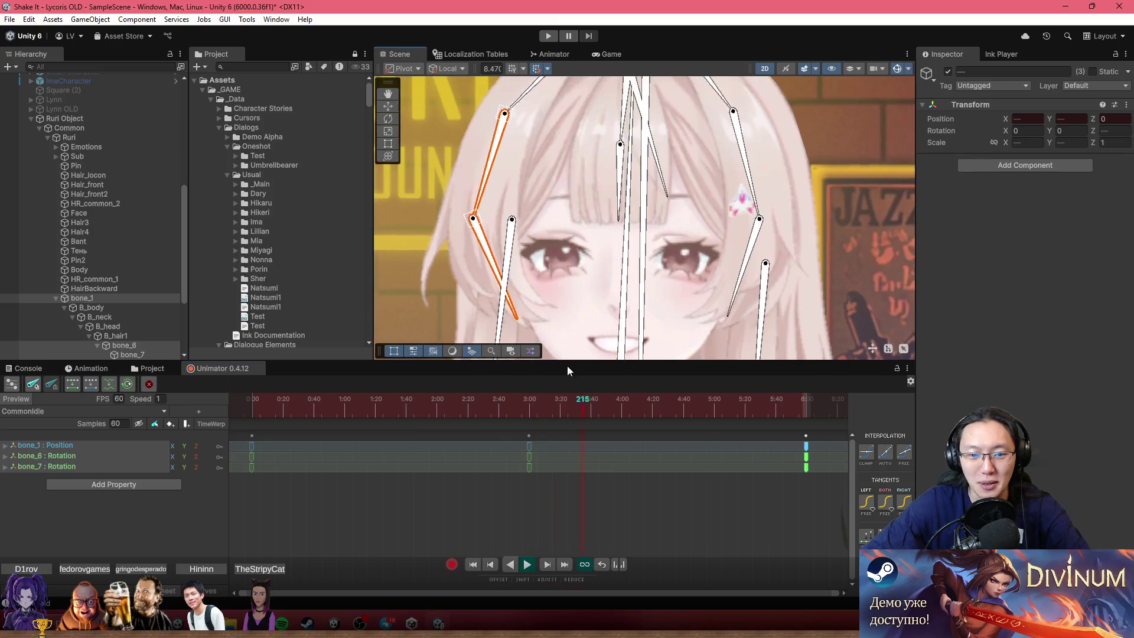
At frame 180, rotate hair bones bone_10 and bone_9 to key a sway.
{"action": "left_click", "coordinate": [529, 409]}
{"action": "scroll", "coordinate": [775, 172], "scroll_direction": "up", "scroll_amount": 3}
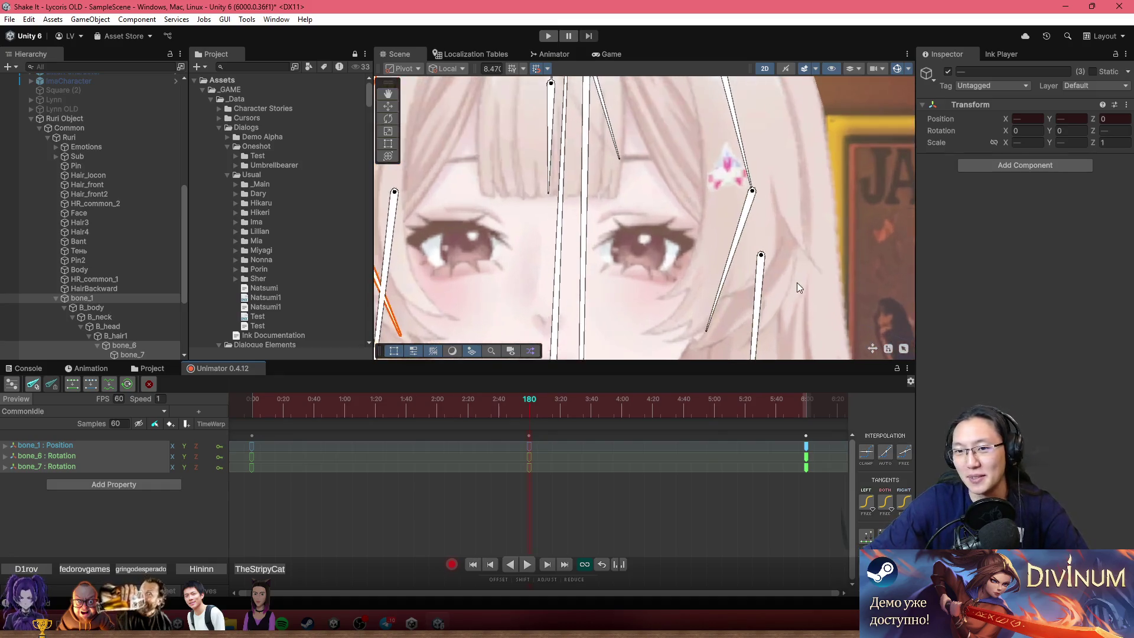
{"action": "left_click_drag", "start_coordinate": [740, 261], "coordinate": [748, 217]}
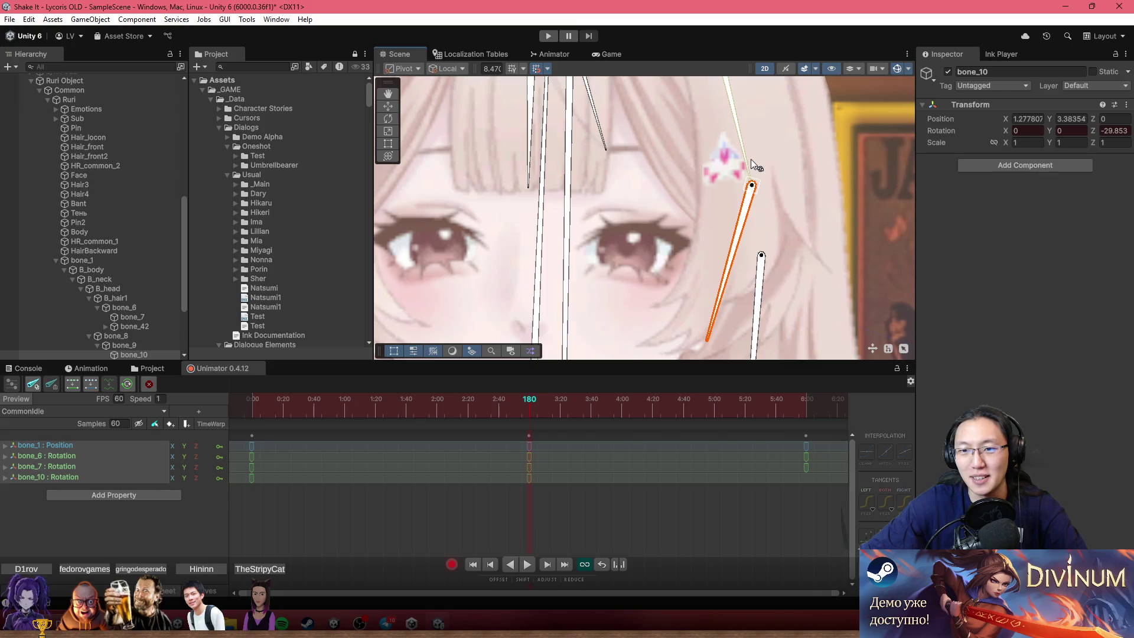
{"action": "left_click_drag", "start_coordinate": [750, 158], "coordinate": [754, 158]}
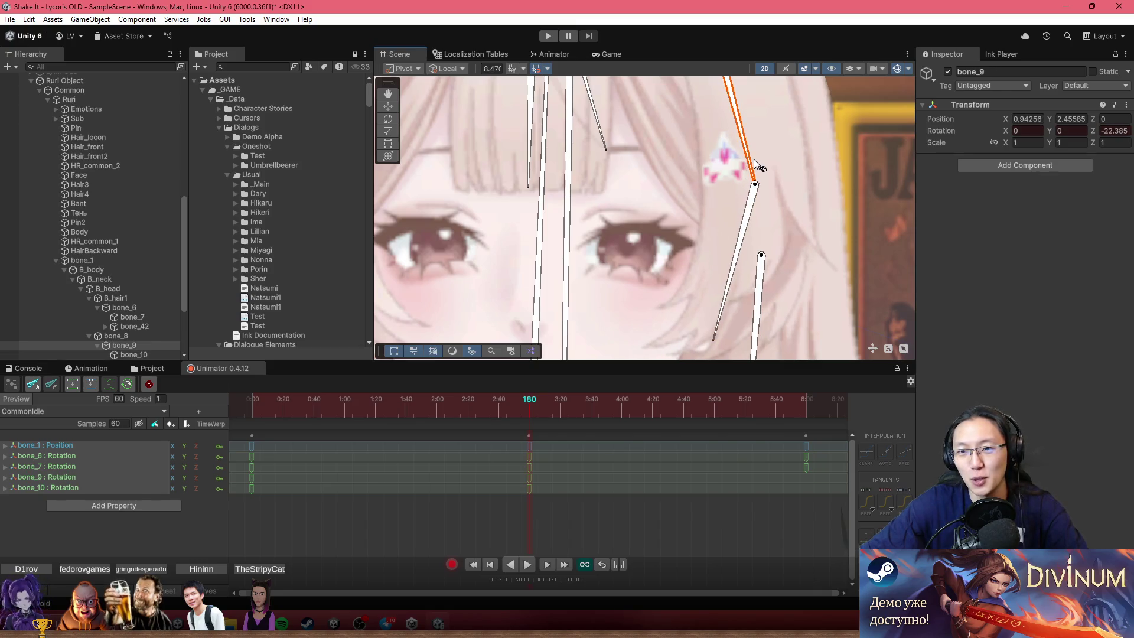
{"action": "scroll", "coordinate": [705, 265], "scroll_direction": "down", "scroll_amount": 5}
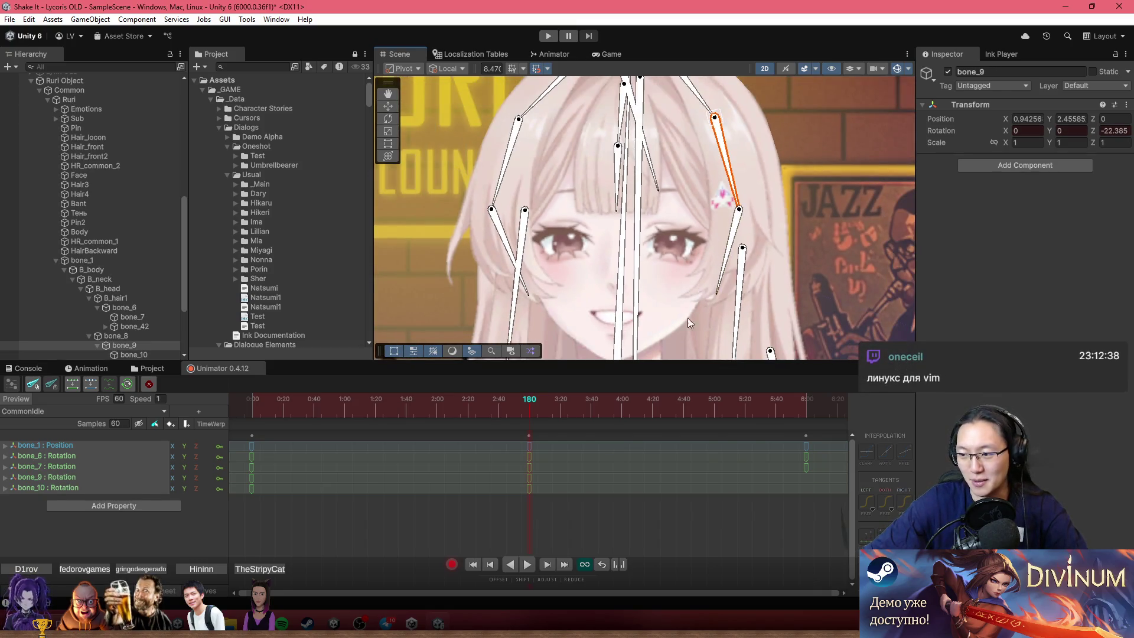
Copy the frame-0 keys to frame 360 so the sway loops, and play it.
{"action": "left_click_drag", "start_coordinate": [292, 518], "coordinate": [241, 430]}
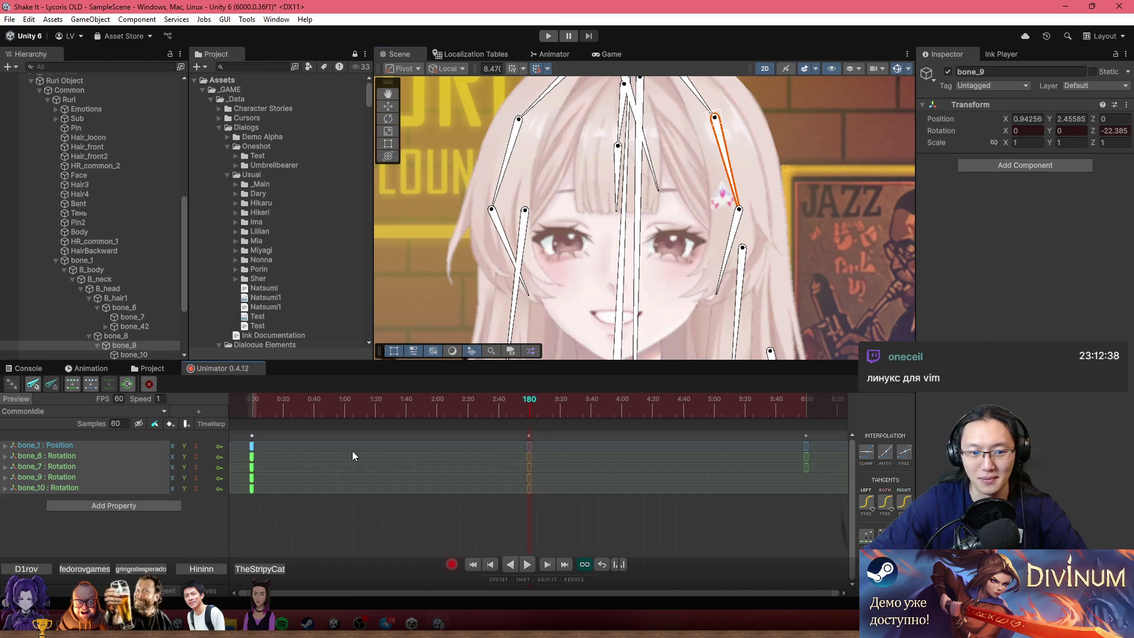
{"action": "left_click", "coordinate": [804, 413]}
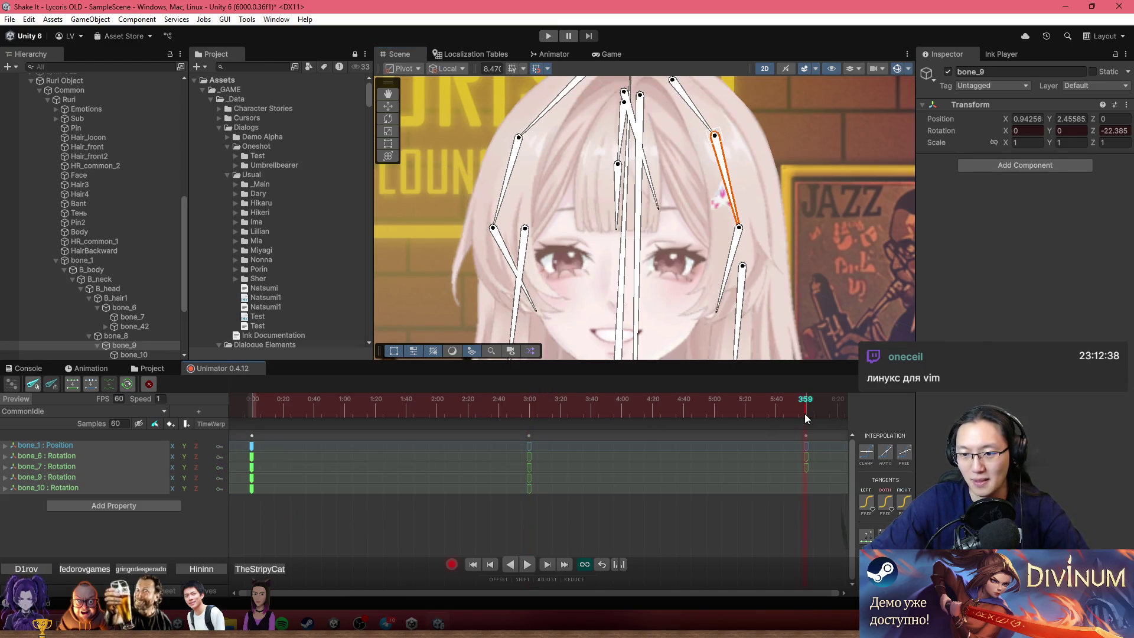
{"action": "key", "text": "ctrl+v"}
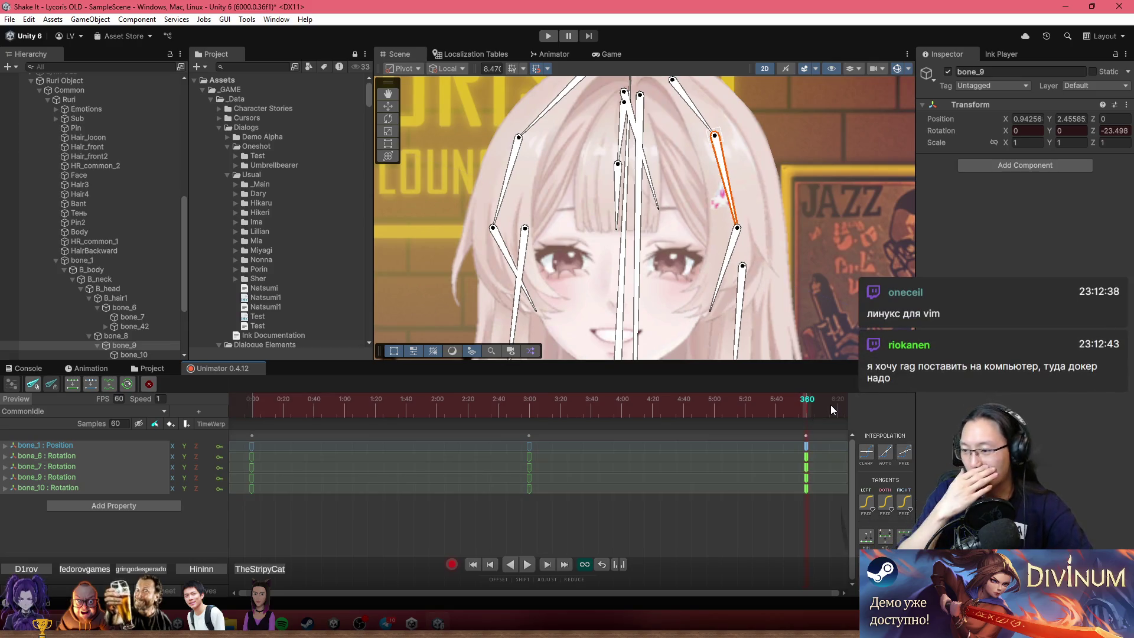
{"action": "key", "text": "space"}
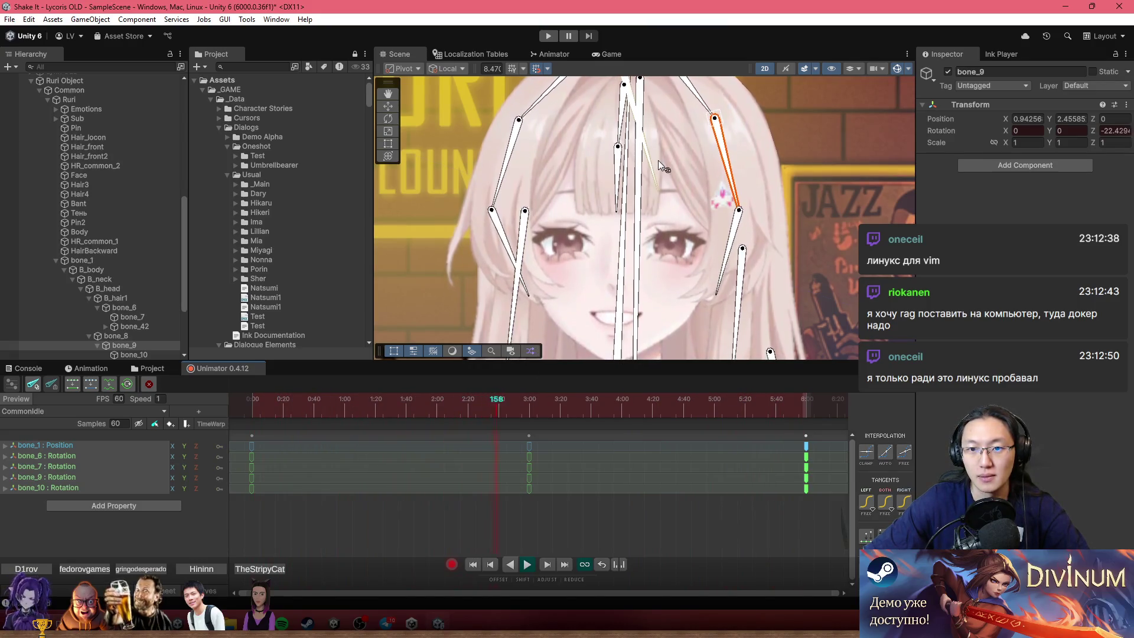
Turn animation recording off, return to frame 180, and select the Pin sprite.
{"action": "scroll", "coordinate": [743, 253], "scroll_direction": "up", "scroll_amount": 5}
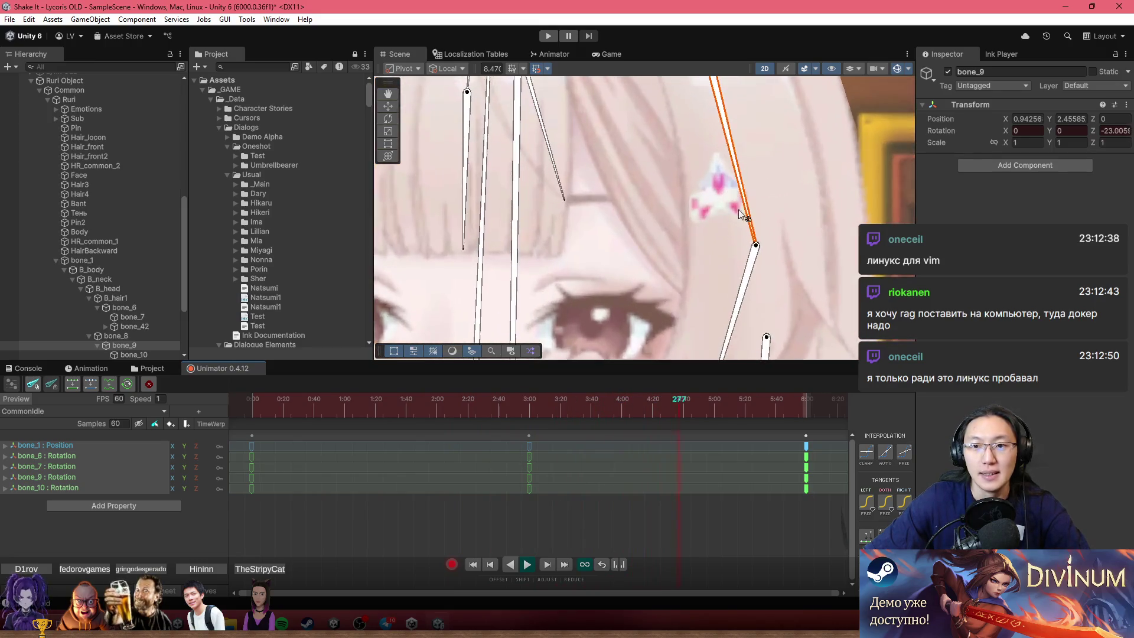
{"action": "left_click", "coordinate": [453, 565]}
{"action": "left_click_drag", "start_coordinate": [397, 408], "coordinate": [531, 414]}
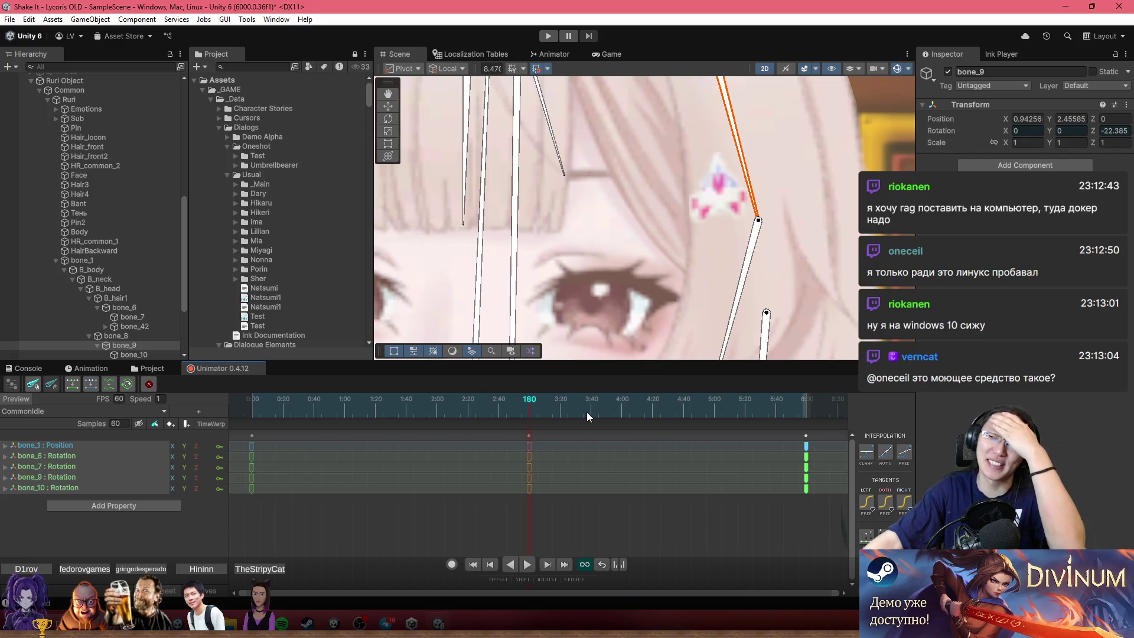
{"action": "left_click", "coordinate": [716, 189]}
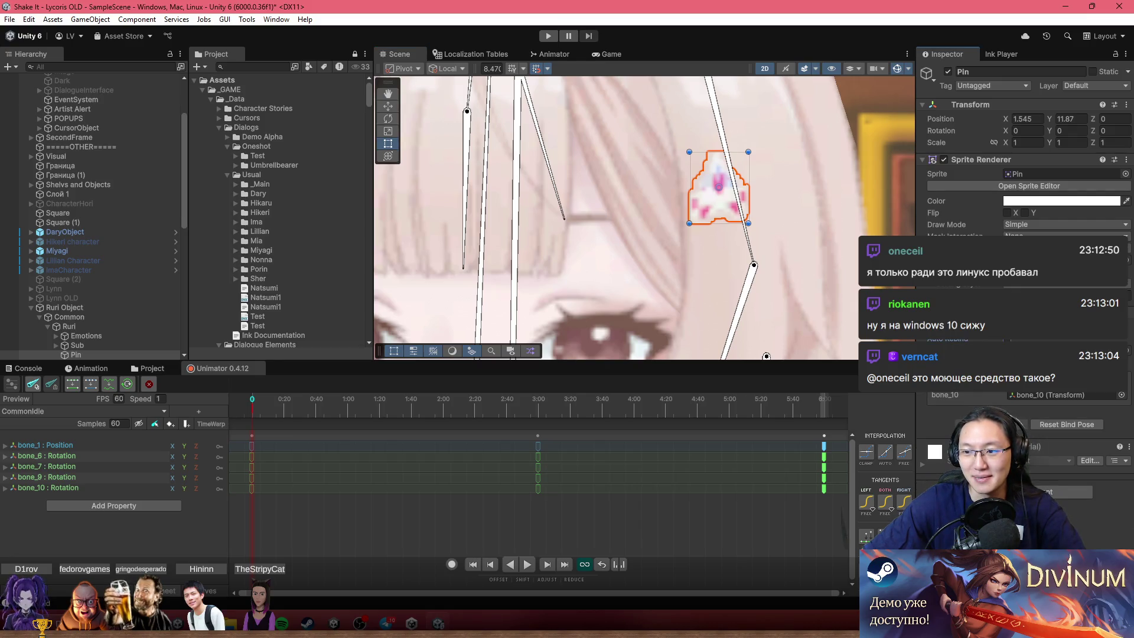
{"action": "scroll", "coordinate": [643, 232], "scroll_direction": "down", "scroll_amount": 3}
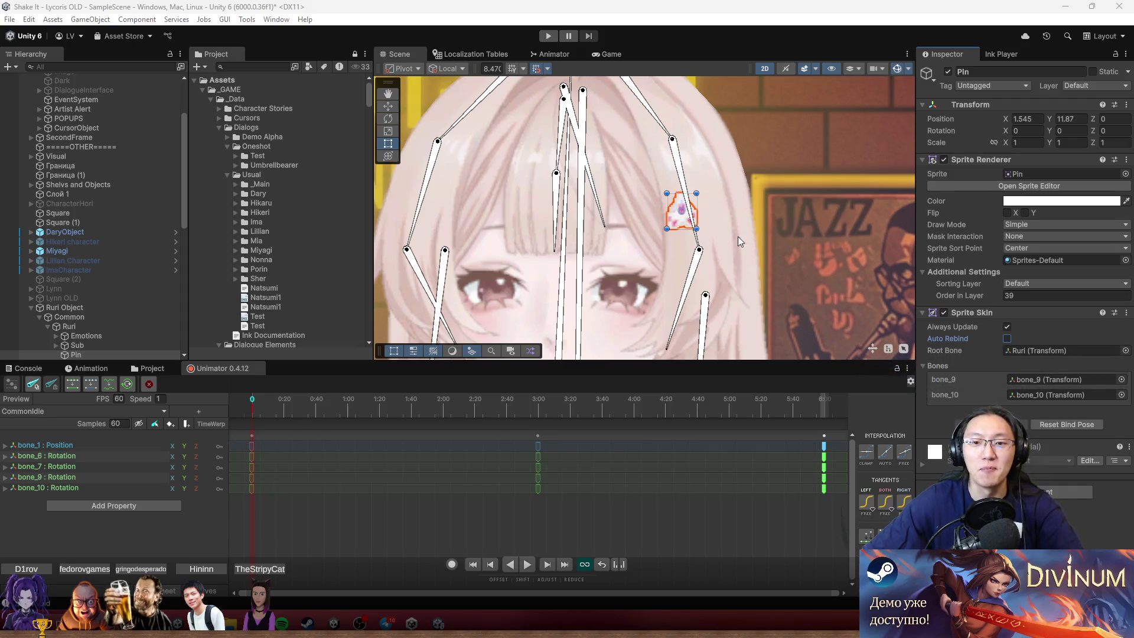
Focus the Unity editor and pan and zoom the Scene view to frame Ruri.
{"action": "left_click", "coordinate": [699, 235]}
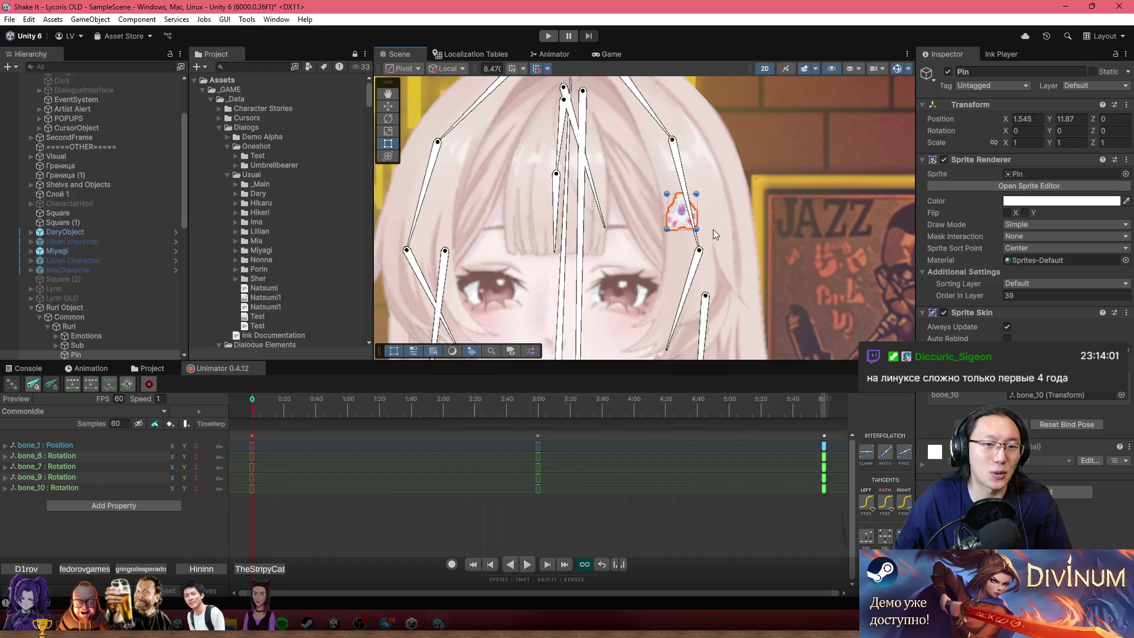
{"action": "scroll", "coordinate": [691, 149], "scroll_direction": "down", "scroll_amount": 5}
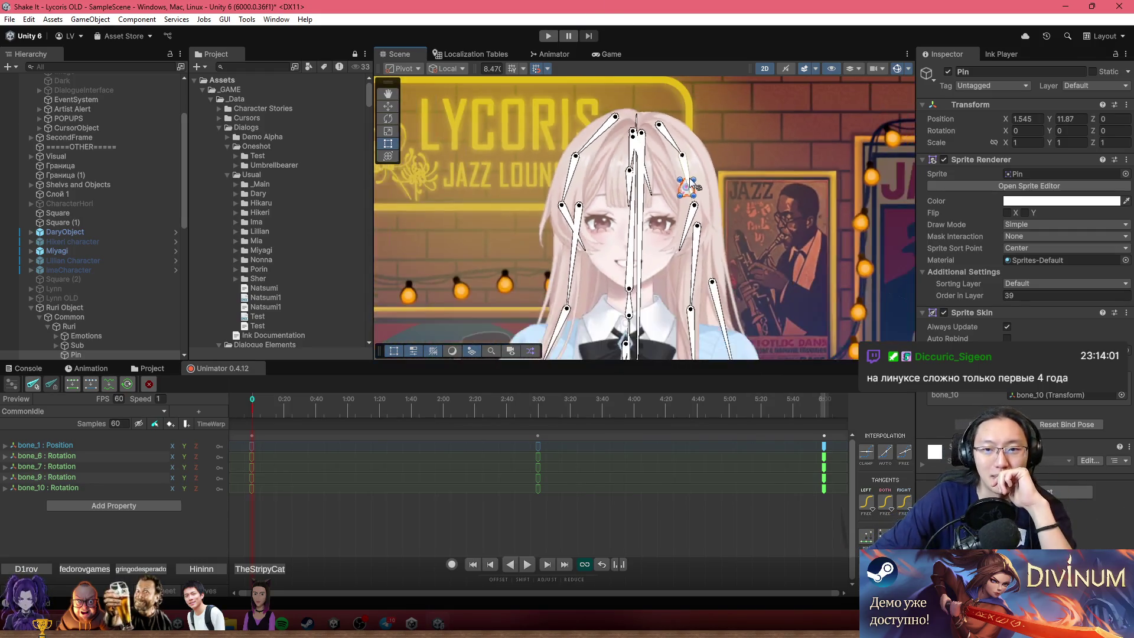
{"action": "left_click_drag", "start_coordinate": [566, 157], "coordinate": [561, 130]}
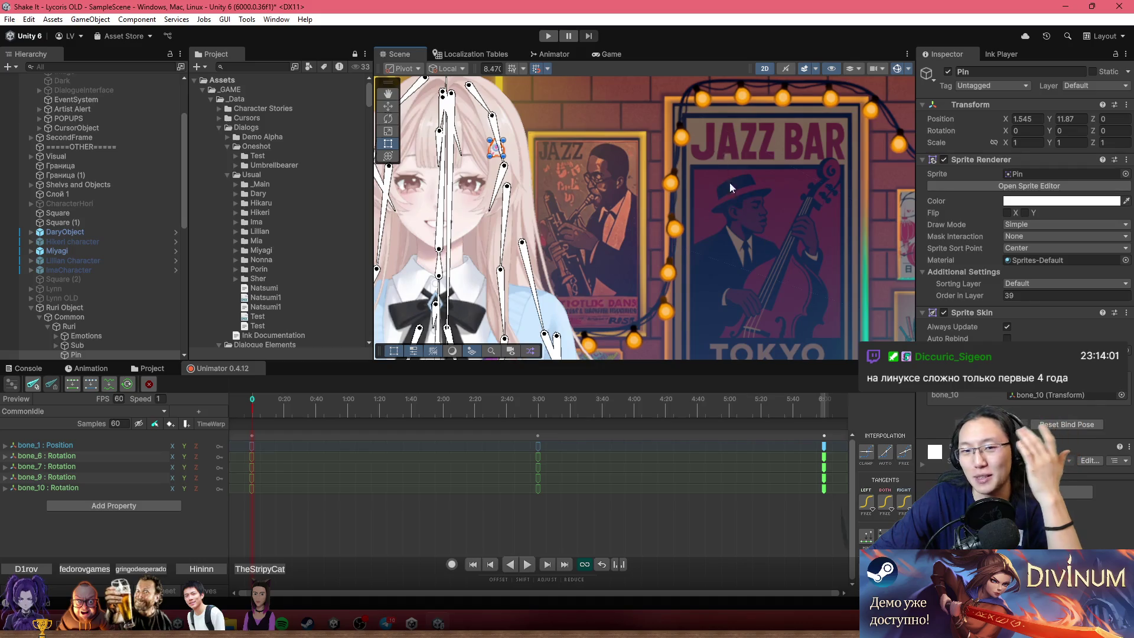
{"action": "left_click_drag", "start_coordinate": [730, 188], "coordinate": [851, 144]}
{"action": "scroll", "coordinate": [768, 169], "scroll_direction": "down", "scroll_amount": 3}
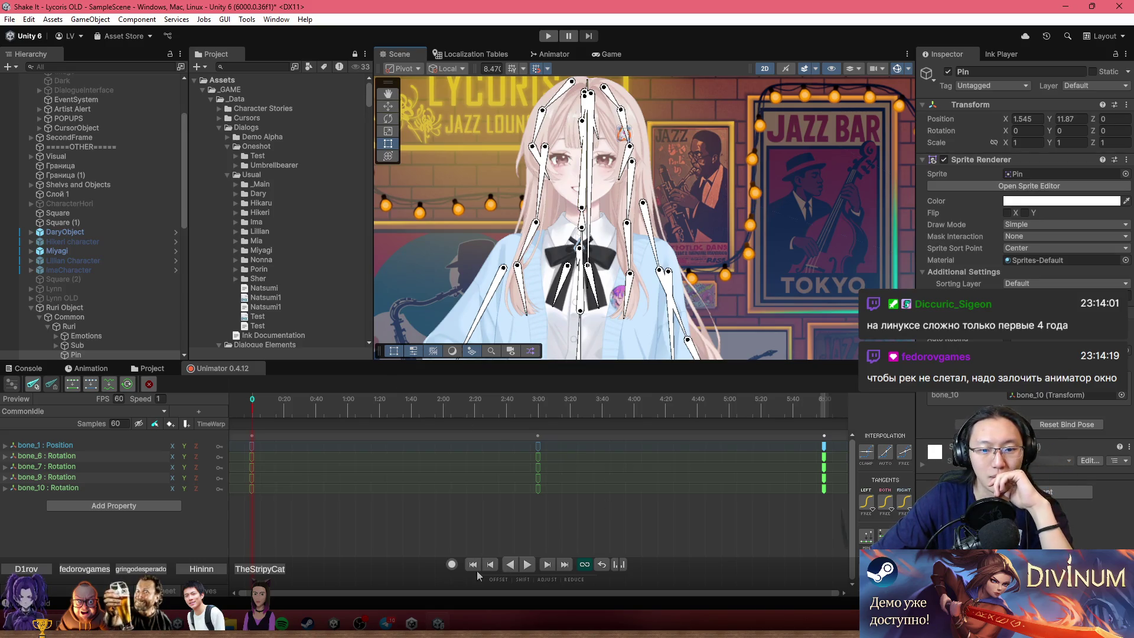
{"action": "scroll", "coordinate": [565, 260], "scroll_direction": "up", "scroll_amount": 3}
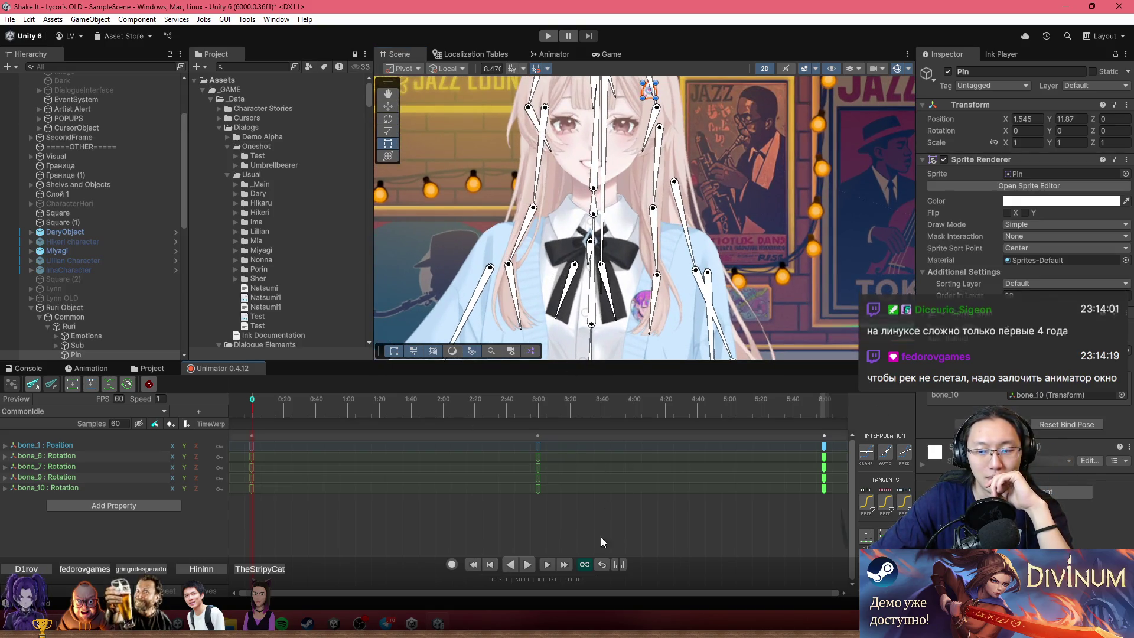
Enable recording and play CommonIdle from about frame 149, framing the face.
{"action": "left_click", "coordinate": [452, 564]}
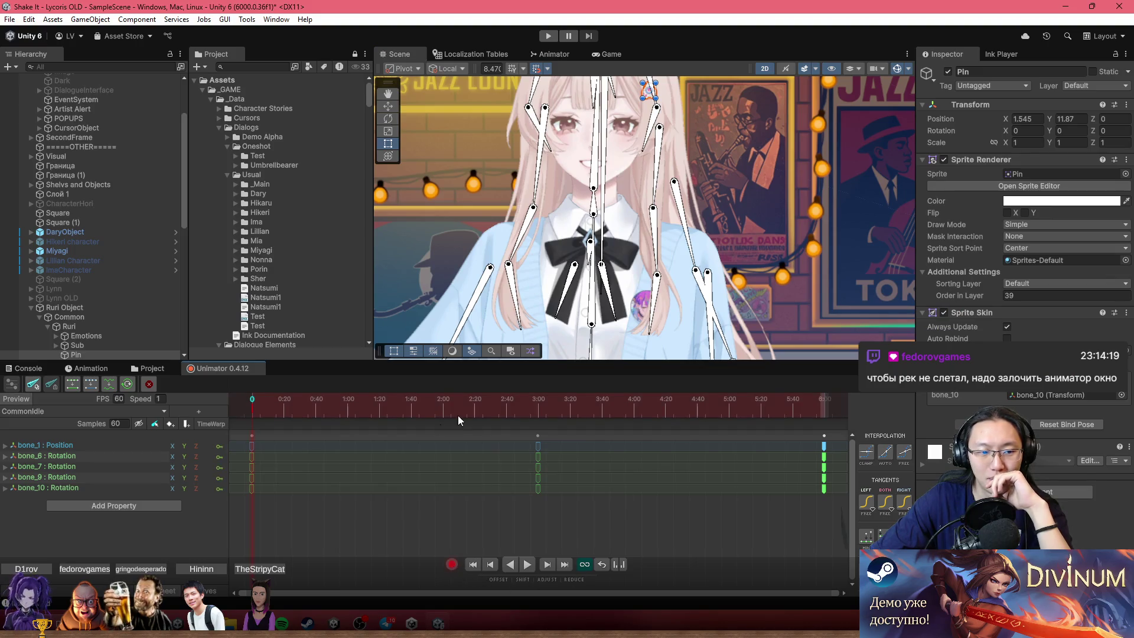
{"action": "mouse_move", "coordinate": [387, 399]}
{"action": "left_mouse_down"}
{"action": "mouse_move", "coordinate": [290, 408]}
{"action": "mouse_move", "coordinate": [488, 431]}
{"action": "left_mouse_up"}
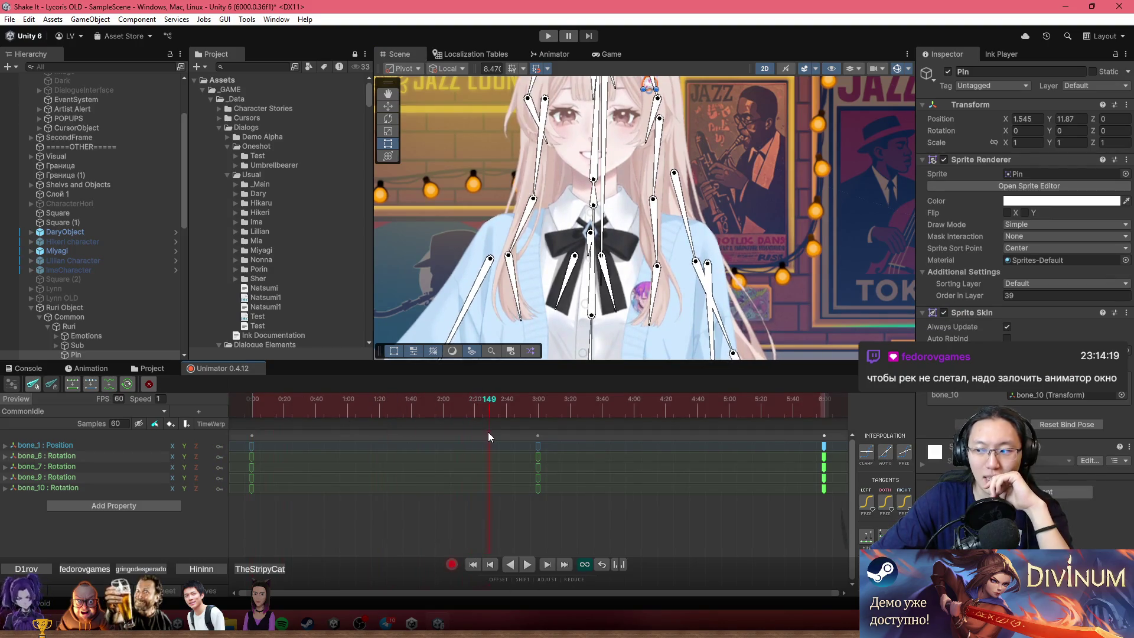
{"action": "key", "text": "space"}
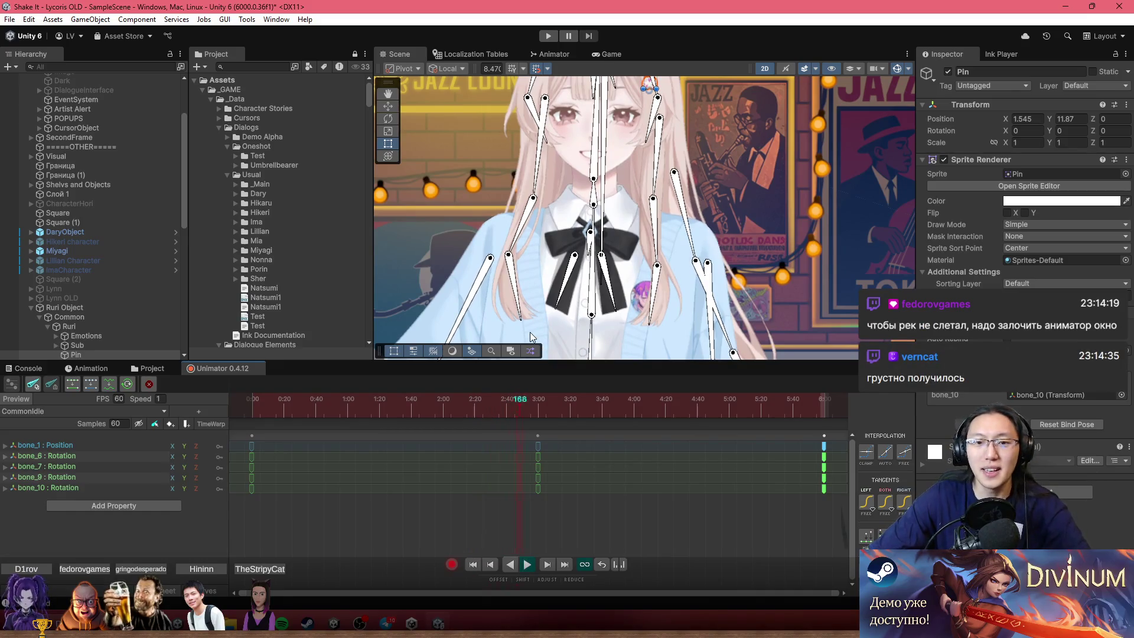
{"action": "left_click_drag", "start_coordinate": [555, 188], "coordinate": [579, 248]}
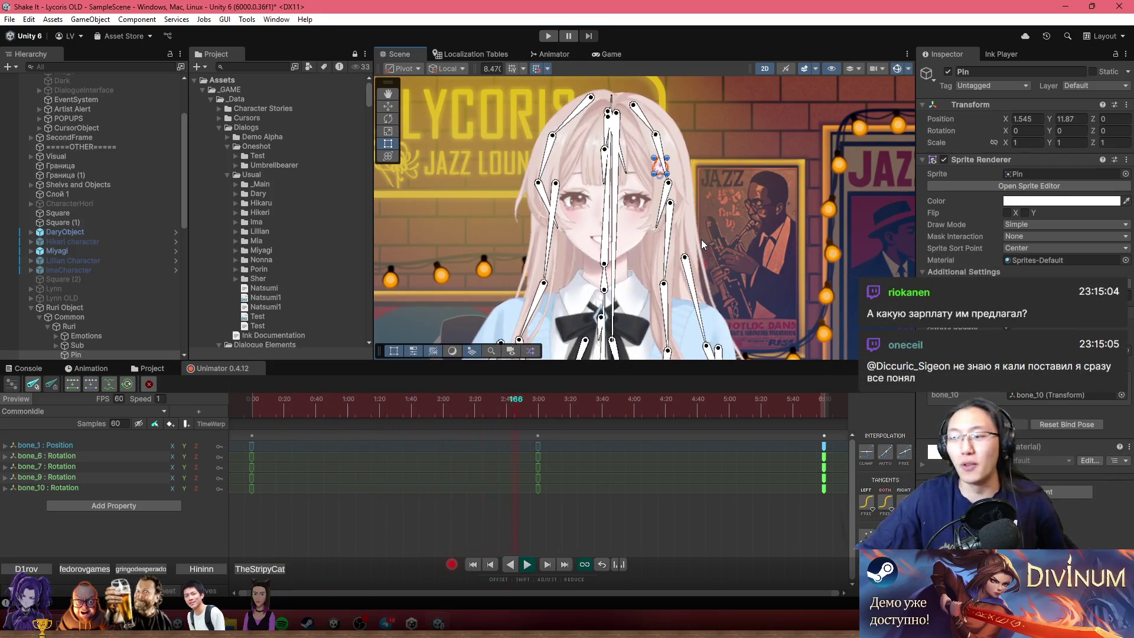
Zoom in and scrub to about frame 218 to watch the hair move.
{"action": "scroll", "coordinate": [661, 168], "scroll_direction": "up", "scroll_amount": 2}
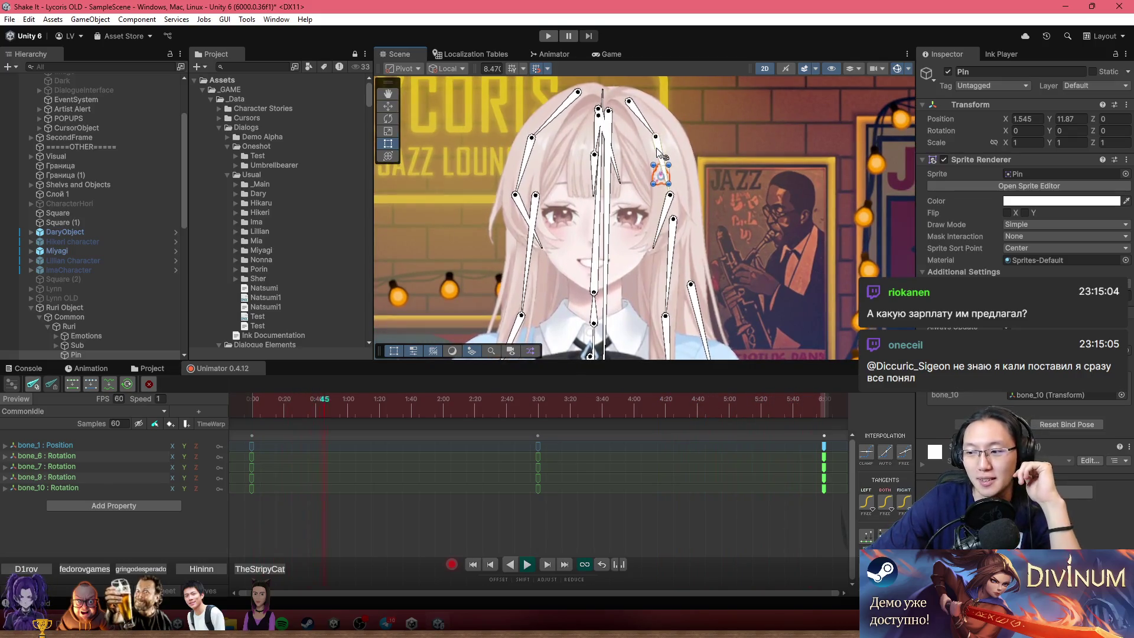
{"action": "scroll", "coordinate": [547, 194], "scroll_direction": "up", "scroll_amount": 1}
{"action": "scroll", "coordinate": [650, 201], "scroll_direction": "up", "scroll_amount": 4}
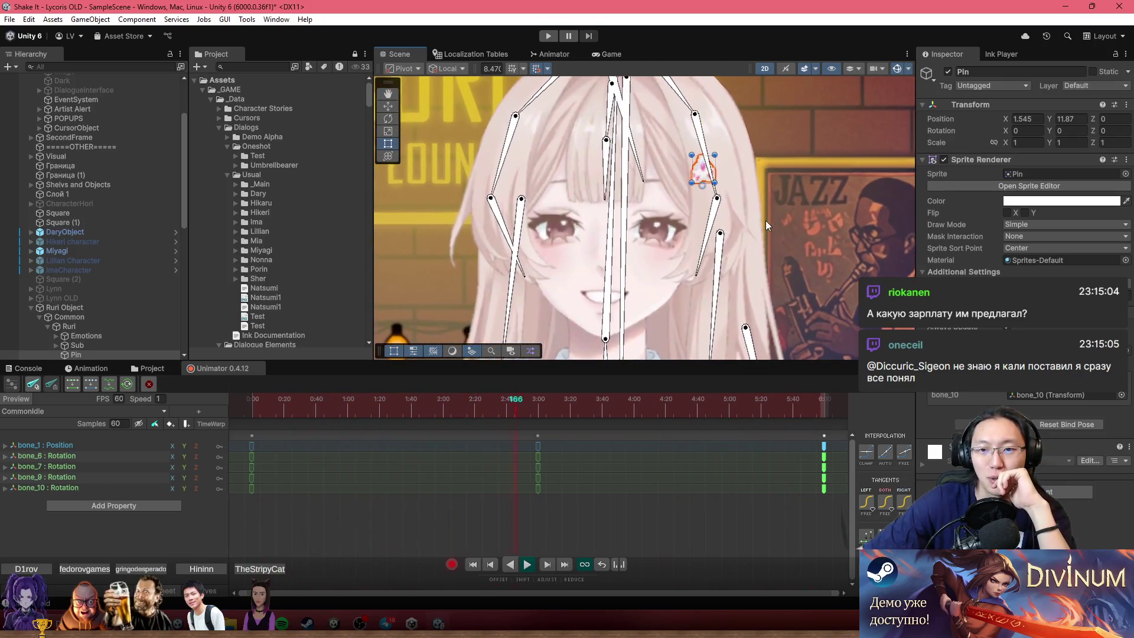
{"action": "mouse_move", "coordinate": [540, 405]}
{"action": "left_mouse_down"}
{"action": "mouse_move", "coordinate": [730, 424]}
{"action": "mouse_move", "coordinate": [411, 387]}
{"action": "mouse_move", "coordinate": [720, 427]}
{"action": "mouse_move", "coordinate": [694, 422]}
{"action": "left_mouse_up"}
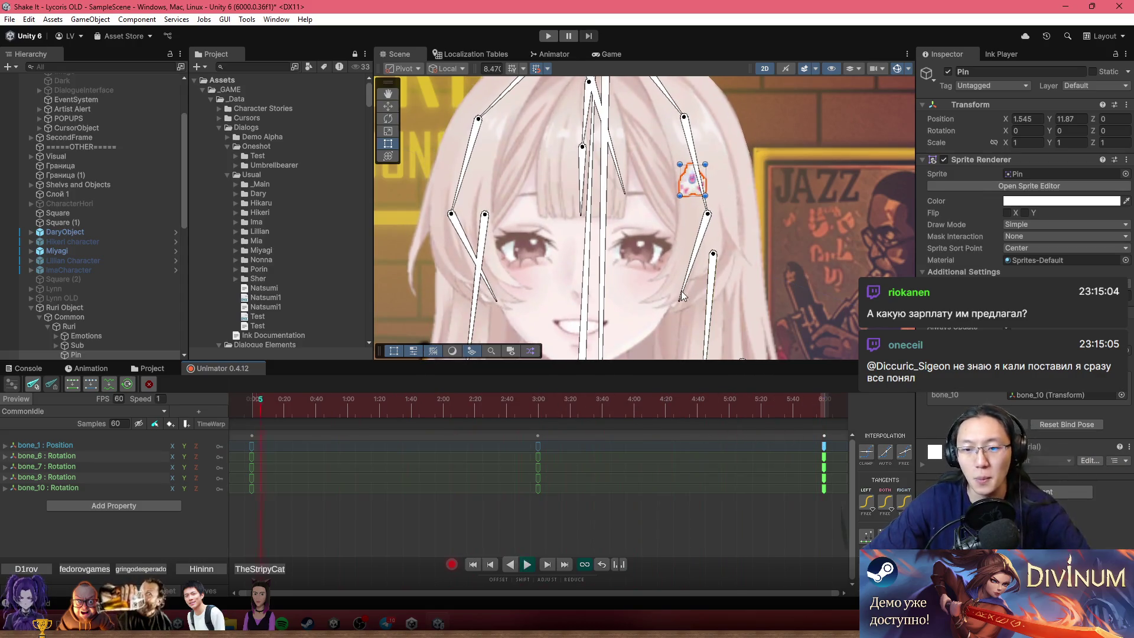
{"action": "scroll", "coordinate": [678, 238], "scroll_direction": "down", "scroll_amount": 2}
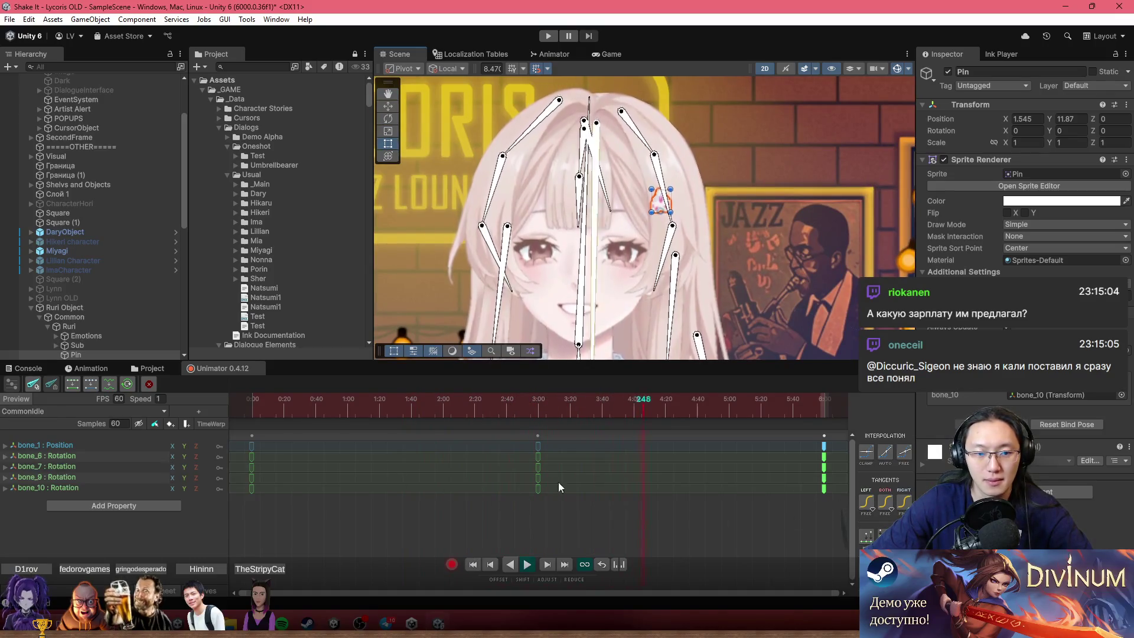
Select the bone_6 through bone_10 Rotation tracks and all their keyframes.
{"action": "left_click", "coordinate": [108, 455]}
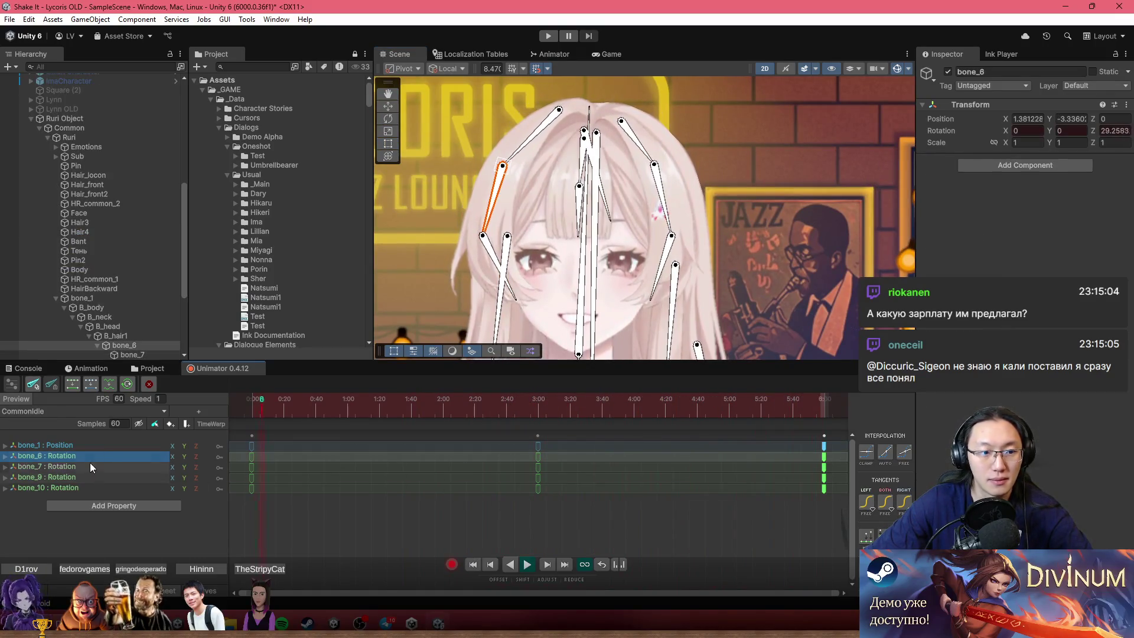
{"action": "left_click", "coordinate": [89, 487], "text": "shift"}
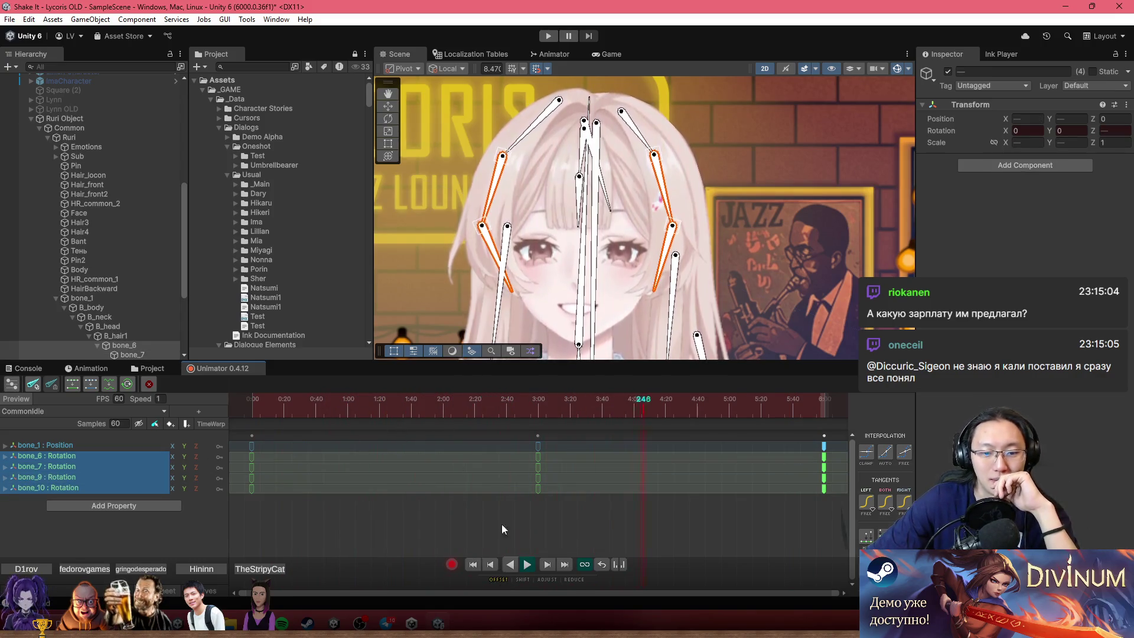
{"action": "left_click", "coordinate": [460, 478]}
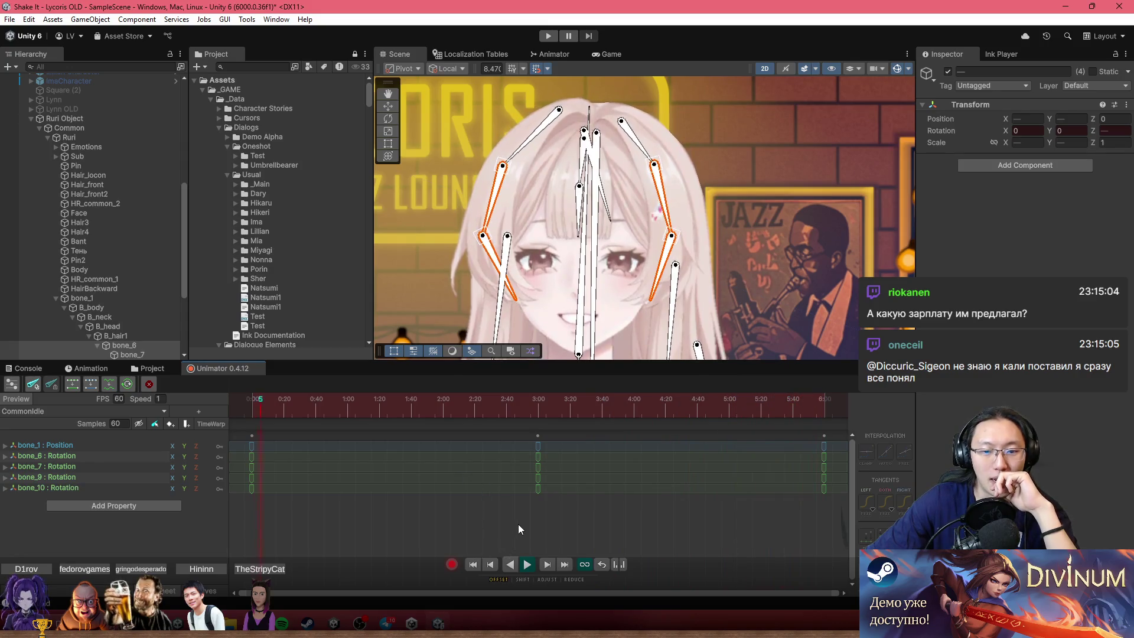
{"action": "mouse_move", "coordinate": [831, 526]}
{"action": "left_mouse_down"}
{"action": "mouse_move", "coordinate": [332, 449]}
{"action": "mouse_move", "coordinate": [244, 450]}
{"action": "left_mouse_up"}
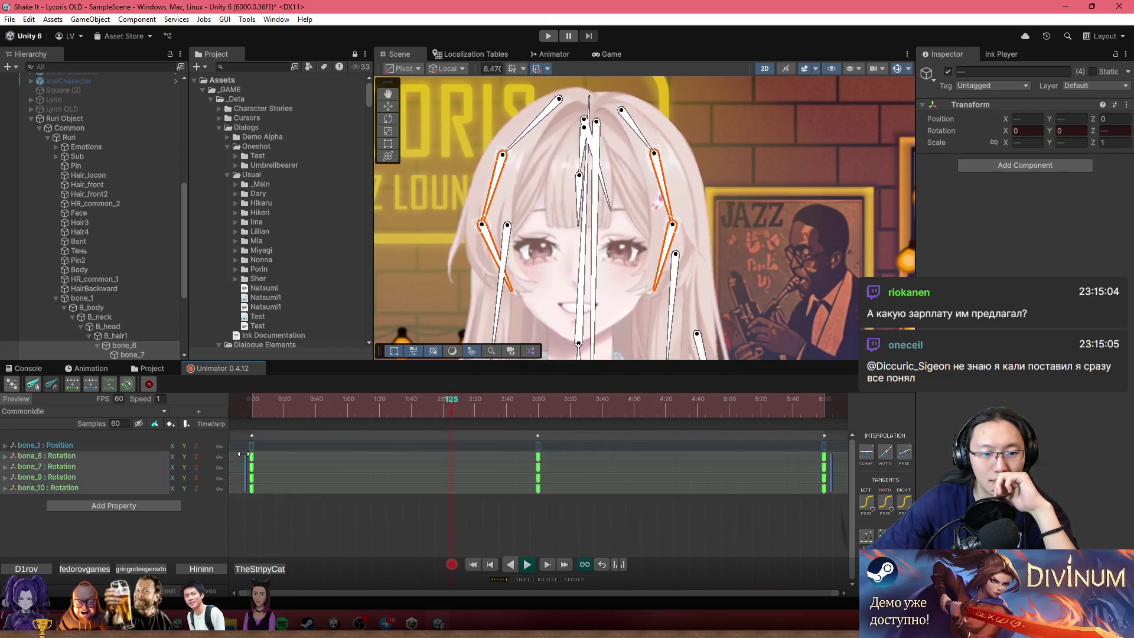
{"action": "left_click", "coordinate": [89, 460]}
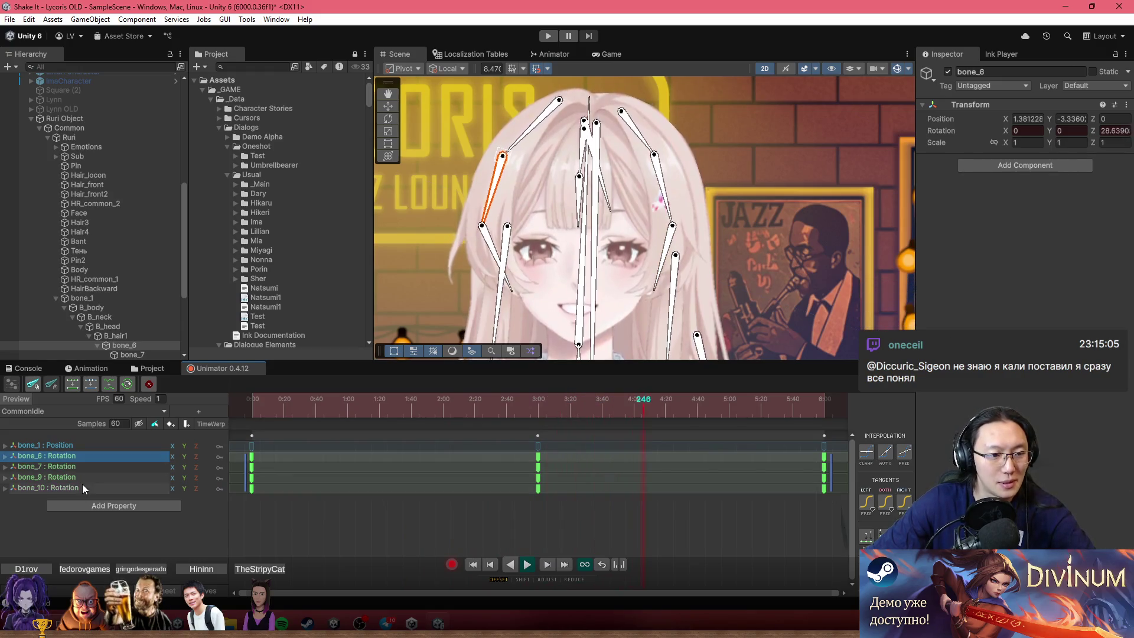
{"action": "left_click", "coordinate": [82, 484], "text": "shift"}
Slide the hair keyframes a few frames later than the bone_1 position keys.
{"action": "left_click_drag", "start_coordinate": [509, 469], "coordinate": [536, 470]}
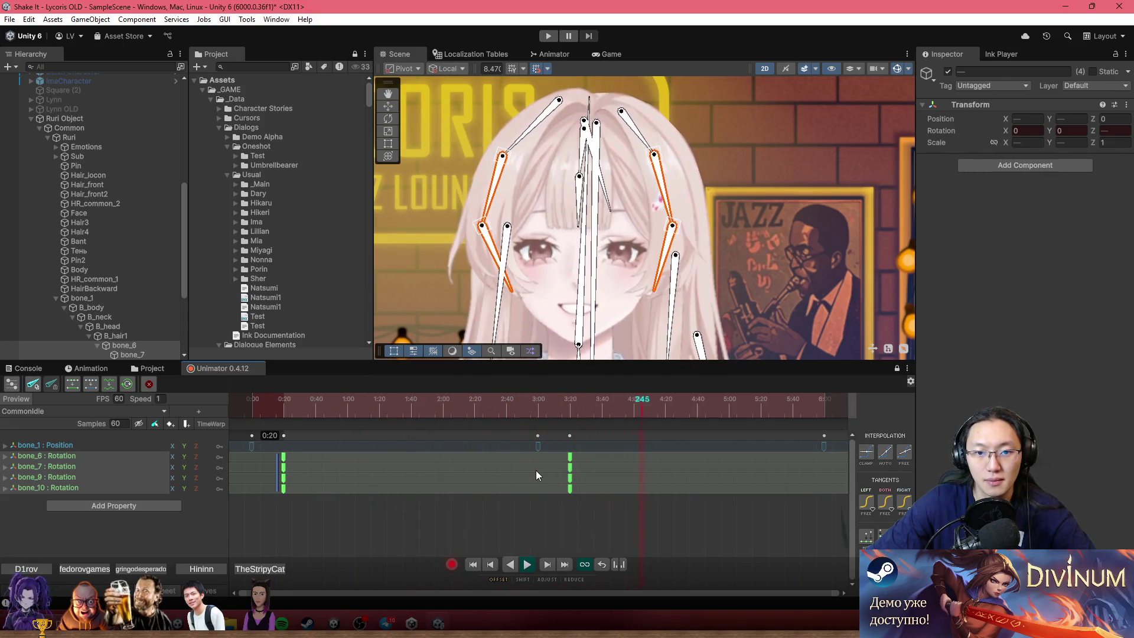
{"action": "left_click_drag", "start_coordinate": [536, 470], "coordinate": [435, 463]}
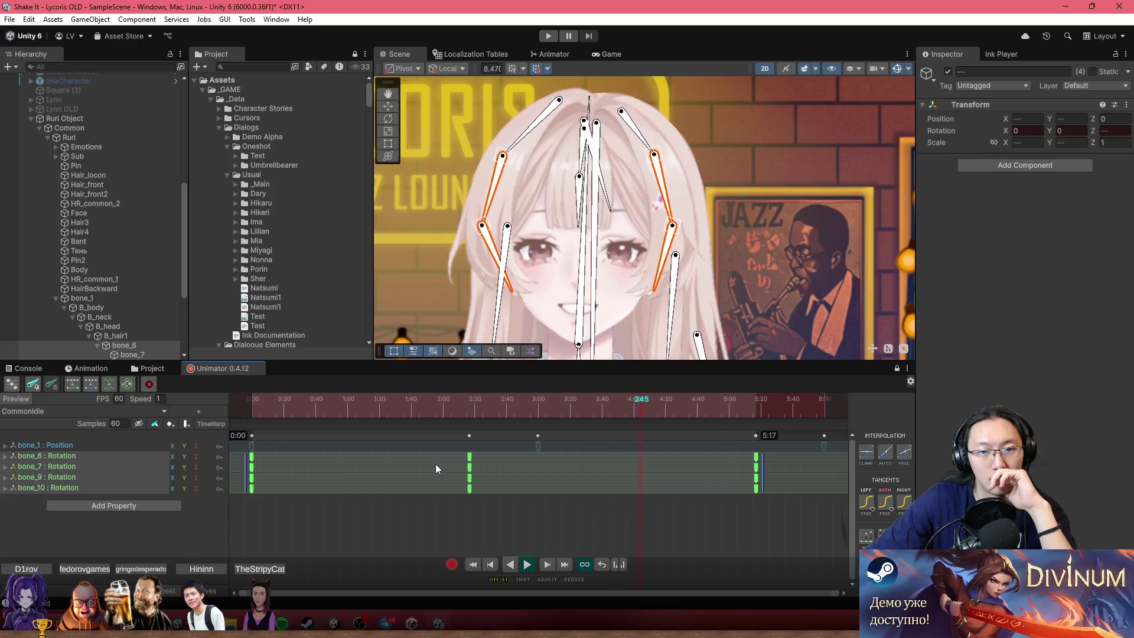
{"action": "mouse_move", "coordinate": [434, 463]}
{"action": "left_mouse_down"}
{"action": "mouse_move", "coordinate": [388, 463]}
{"action": "mouse_move", "coordinate": [569, 474]}
{"action": "left_mouse_up"}
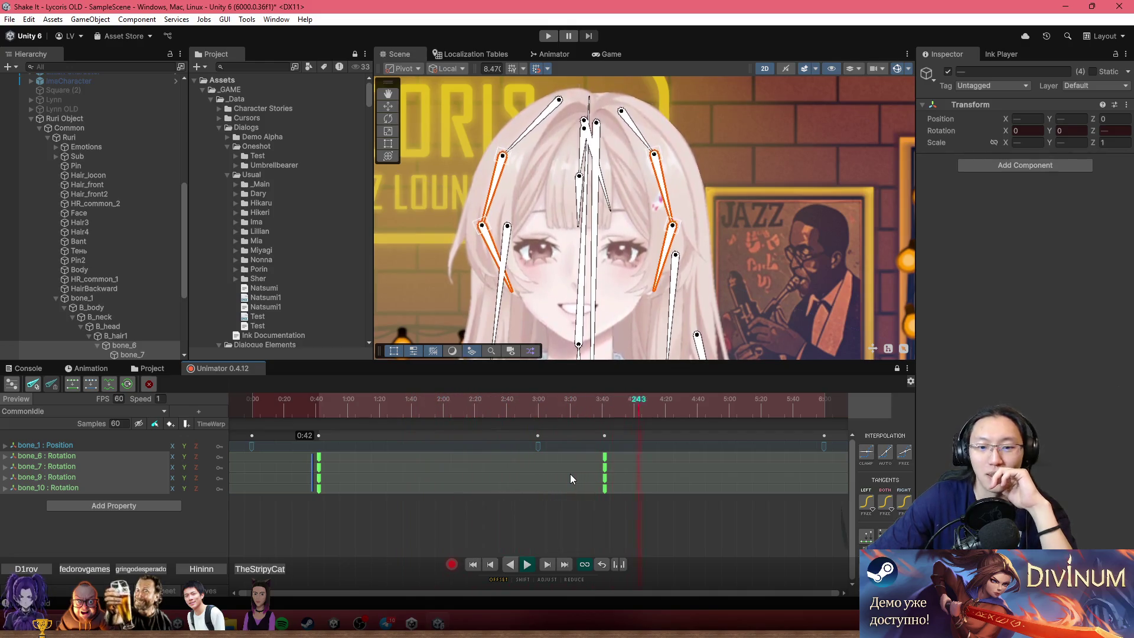
{"action": "mouse_move", "coordinate": [570, 474]}
{"action": "left_mouse_down"}
{"action": "mouse_move", "coordinate": [488, 478]}
{"action": "mouse_move", "coordinate": [512, 476]}
{"action": "left_mouse_up"}
In curve view with curves fitted, offset the hair curves by about 37 frames.
{"action": "key", "text": "Escape"}
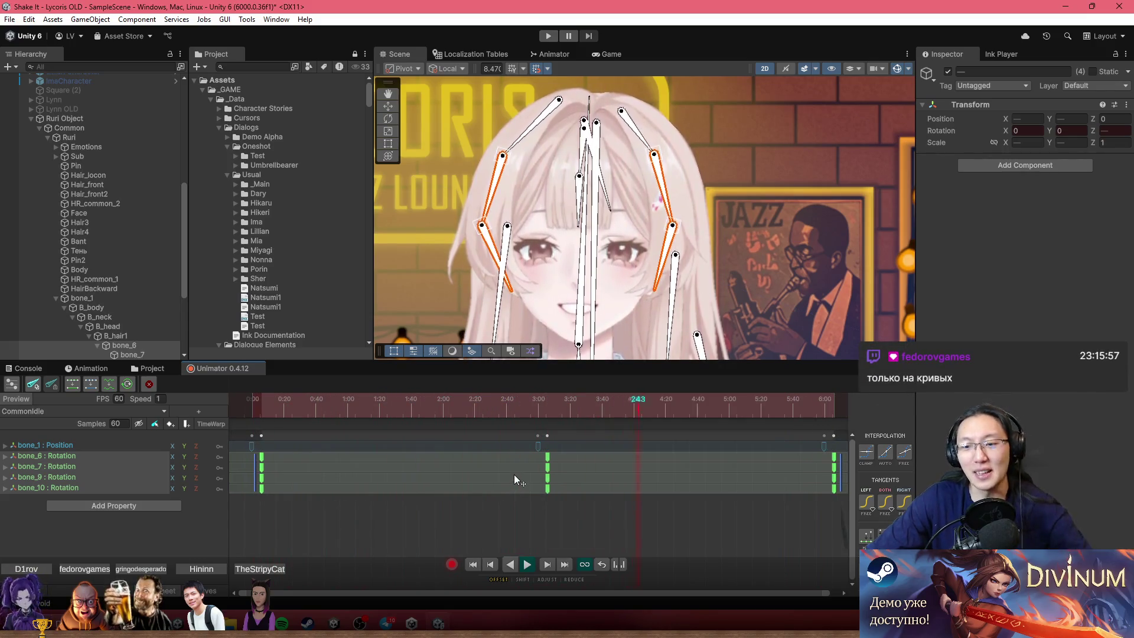
{"action": "key", "text": "c"}
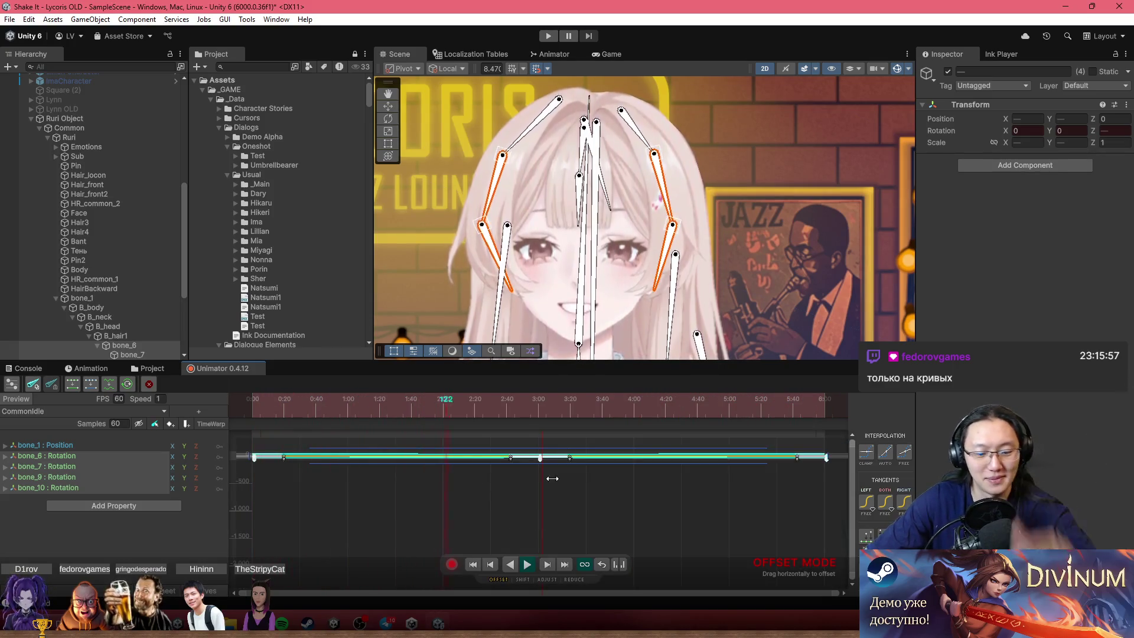
{"action": "key", "text": "f"}
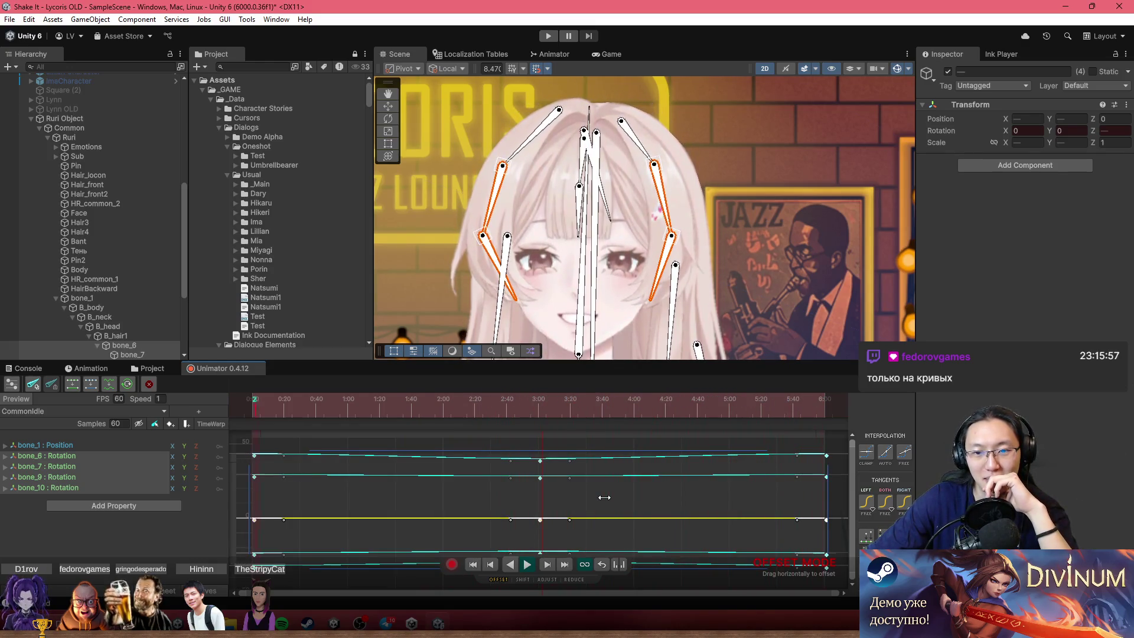
{"action": "left_click_drag", "start_coordinate": [598, 498], "coordinate": [677, 500]}
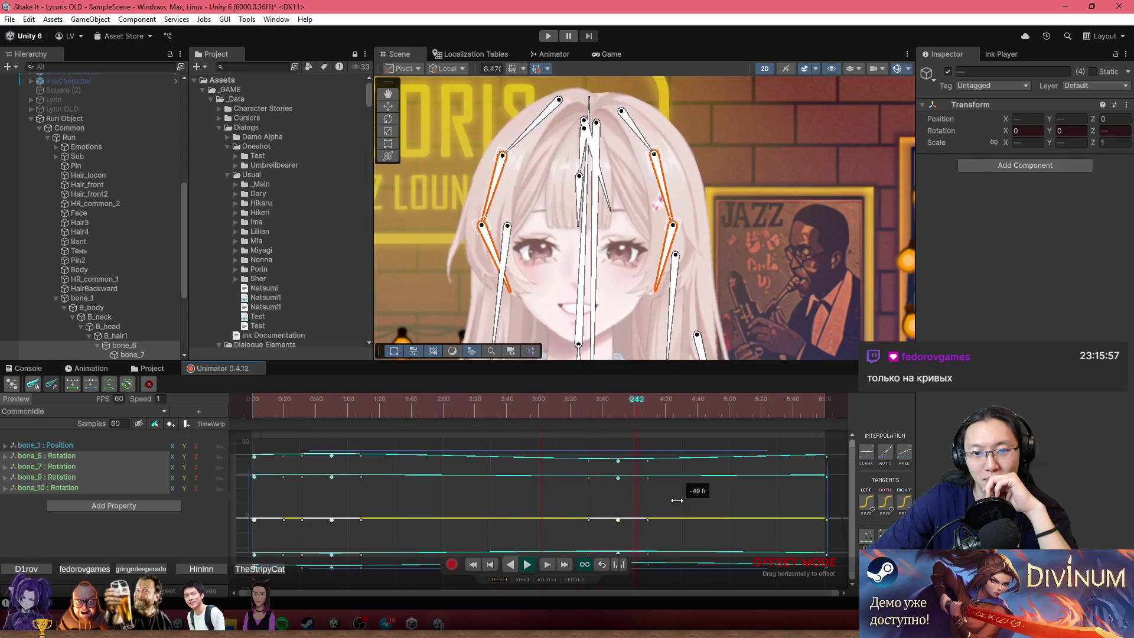
{"action": "left_click_drag", "start_coordinate": [677, 500], "coordinate": [657, 502]}
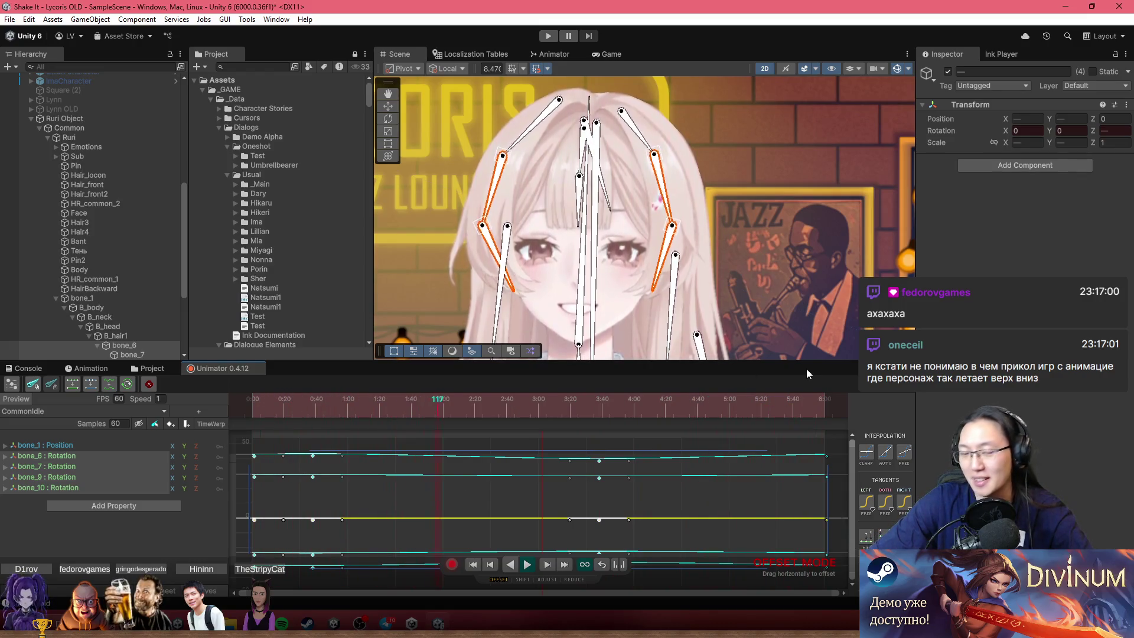
Reframe the Scene on the bow and chest and scrub to about frame 131.
{"action": "scroll", "coordinate": [679, 294], "scroll_direction": "down", "scroll_amount": 2}
{"action": "scroll", "coordinate": [680, 294], "scroll_direction": "down", "scroll_amount": 2}
{"action": "left_click_drag", "start_coordinate": [768, 355], "coordinate": [781, 253]}
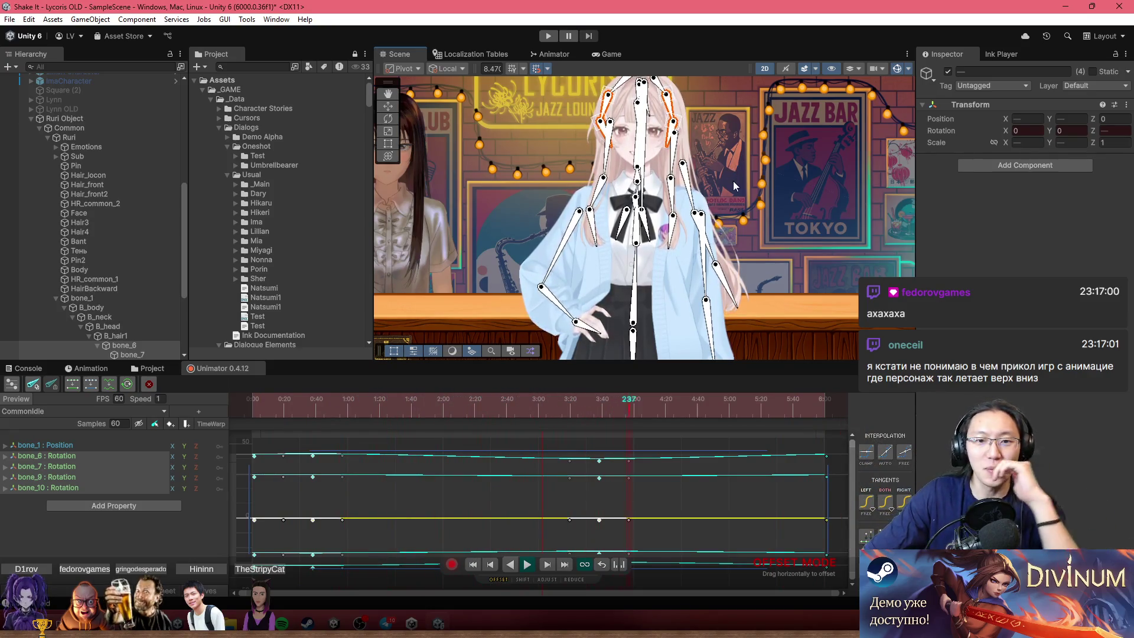
{"action": "scroll", "coordinate": [574, 284], "scroll_direction": "up", "scroll_amount": 5}
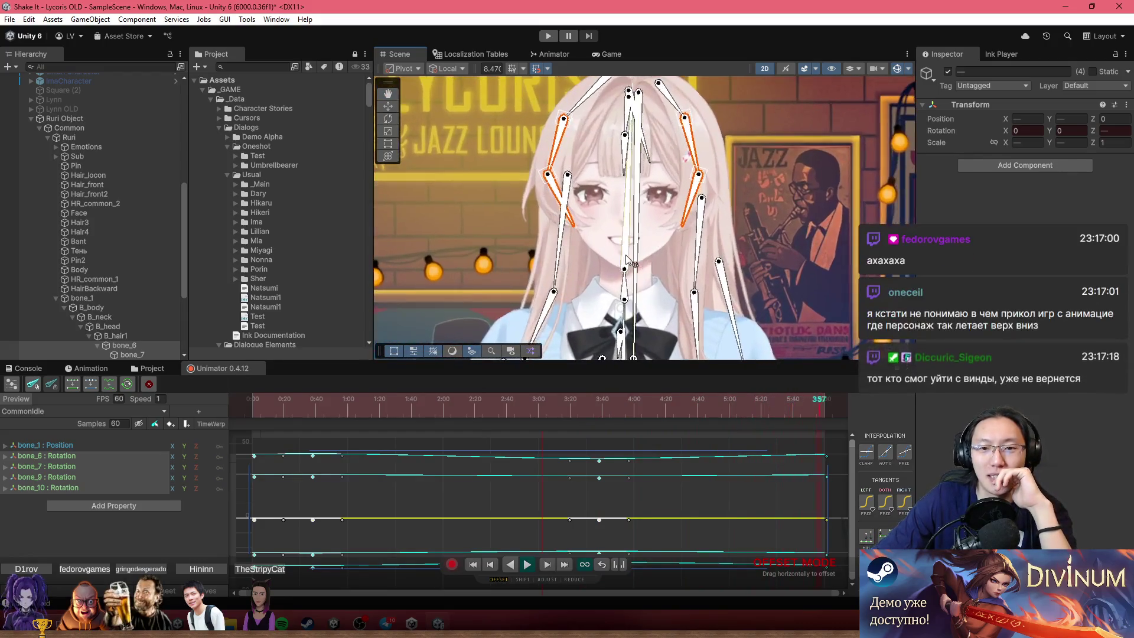
{"action": "left_click_drag", "start_coordinate": [575, 284], "coordinate": [621, 195]}
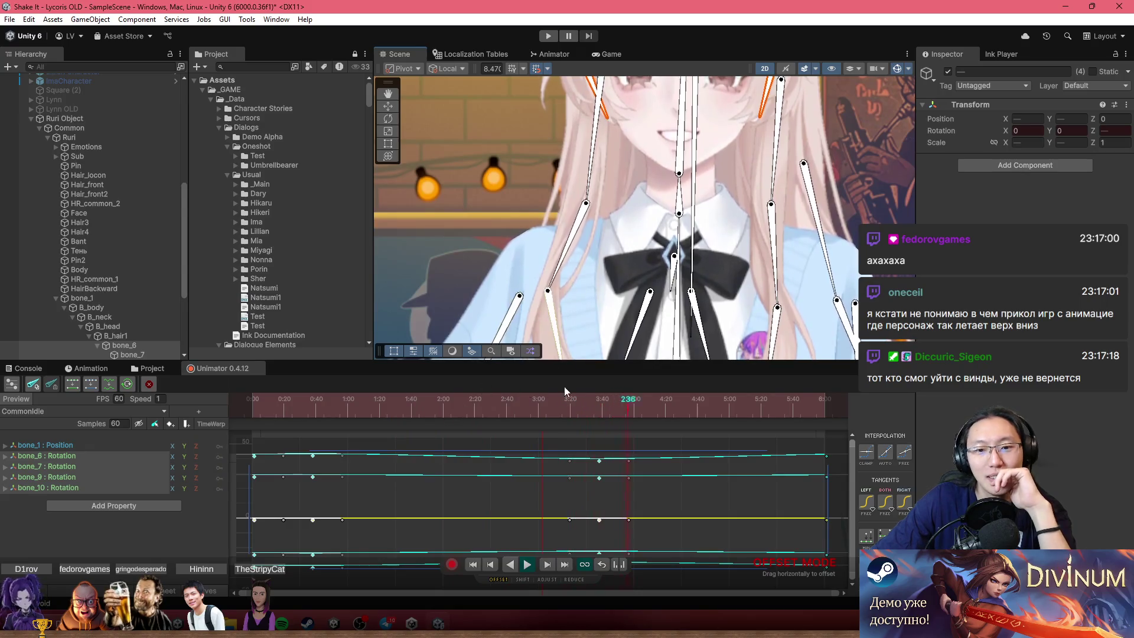
{"action": "mouse_move", "coordinate": [599, 410]}
{"action": "left_mouse_down"}
{"action": "mouse_move", "coordinate": [462, 402]}
{"action": "mouse_move", "coordinate": [602, 414]}
{"action": "left_mouse_up"}
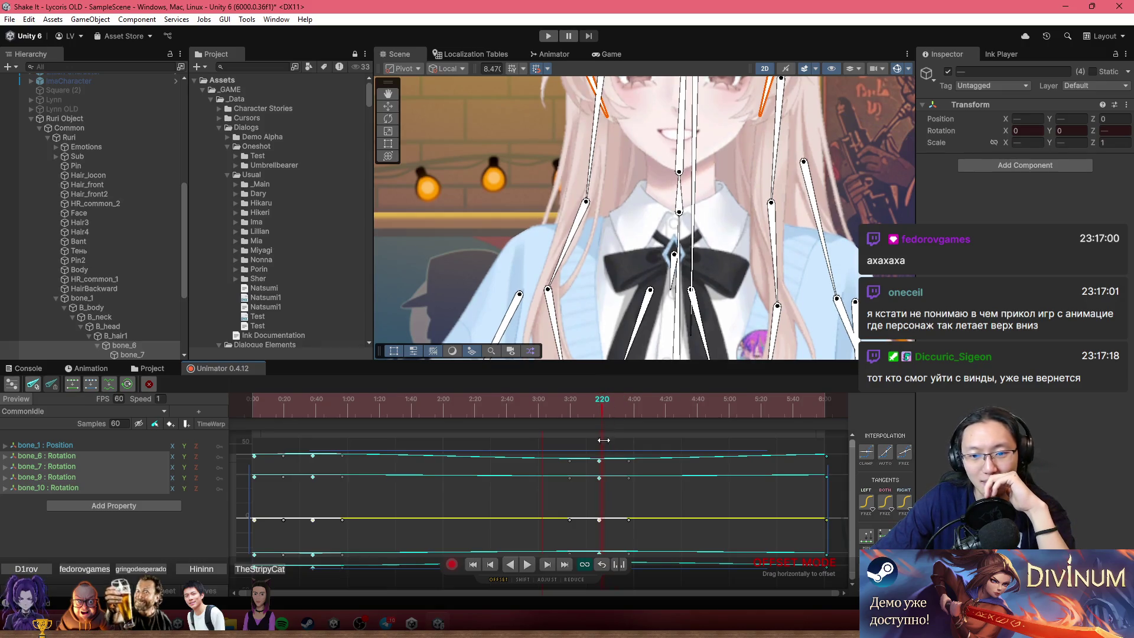
{"action": "scroll", "coordinate": [603, 440], "scroll_direction": "down", "scroll_amount": 2}
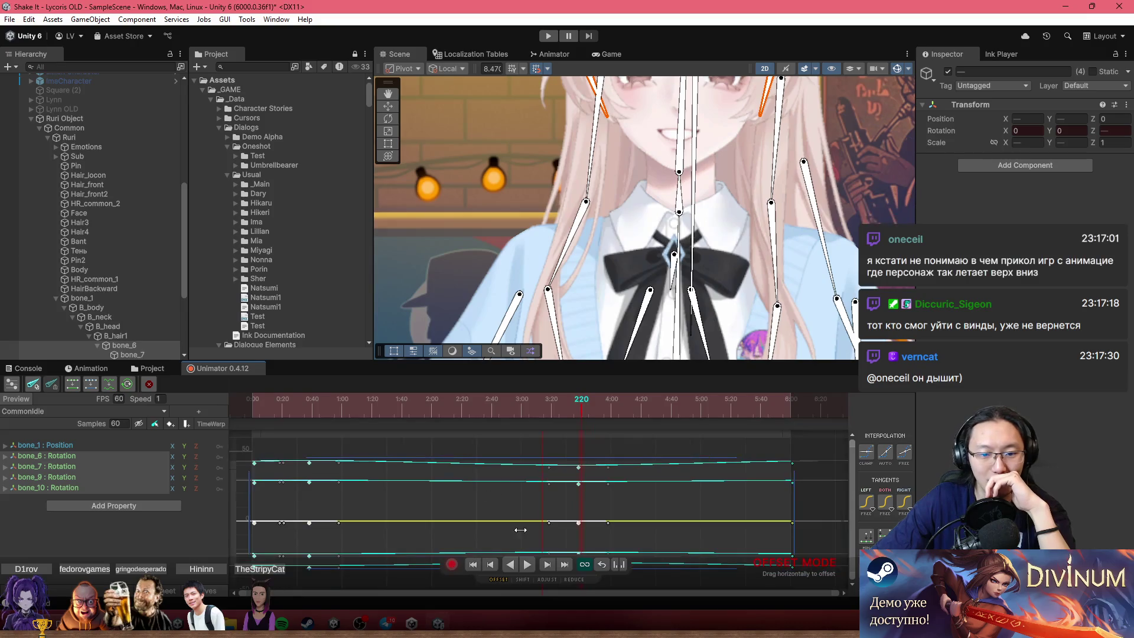
{"action": "scroll", "coordinate": [521, 530], "scroll_direction": "down", "scroll_amount": 1}
Return to the dopesheet at frame 180 and frame the character's face.
{"action": "key", "text": "c"}
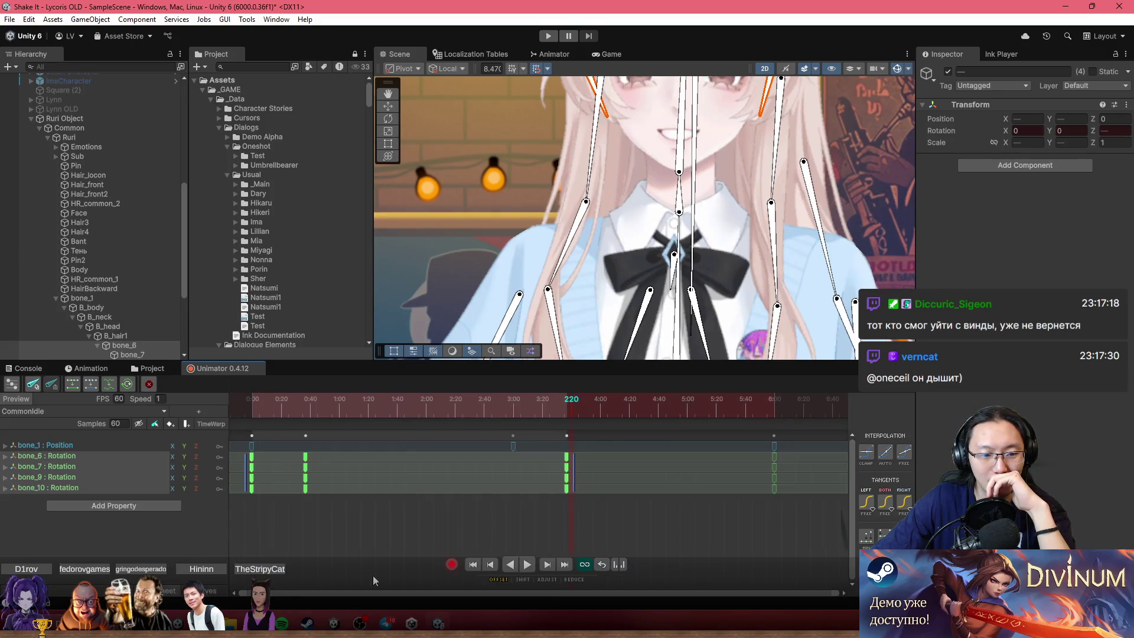
{"action": "left_click_drag", "start_coordinate": [523, 412], "coordinate": [511, 410]}
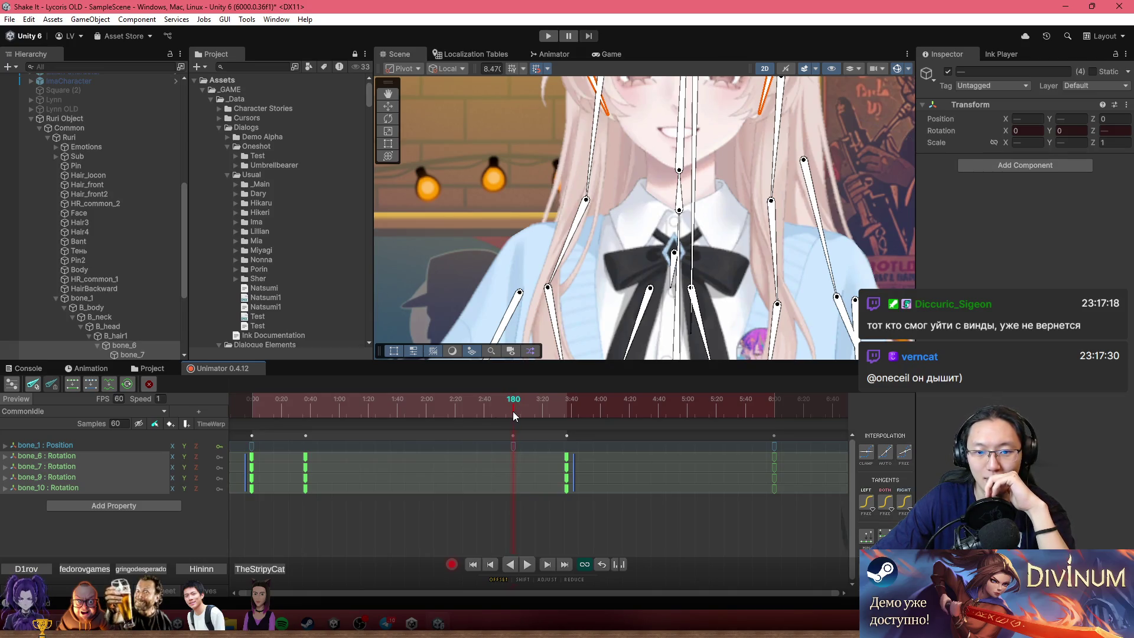
{"action": "mouse_move", "coordinate": [667, 242]}
{"action": "left_mouse_down"}
{"action": "mouse_move", "coordinate": [656, 254]}
{"action": "mouse_move", "coordinate": [660, 324]}
{"action": "left_mouse_up"}
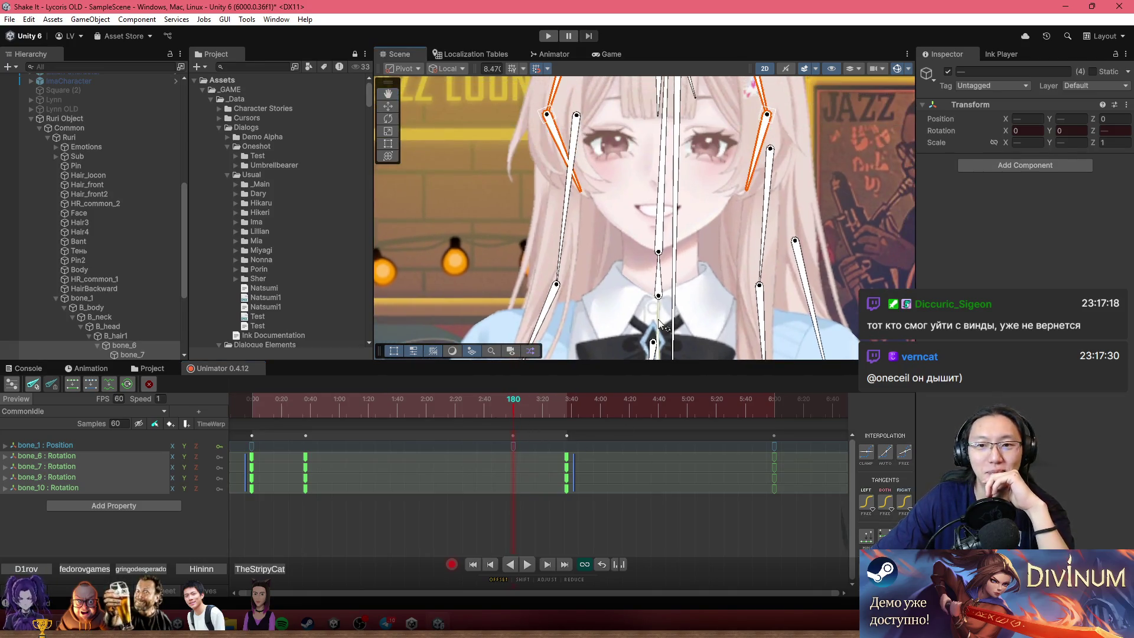
{"action": "scroll", "coordinate": [654, 196], "scroll_direction": "up", "scroll_amount": 2}
{"action": "left_click_drag", "start_coordinate": [640, 253], "coordinate": [644, 226]}
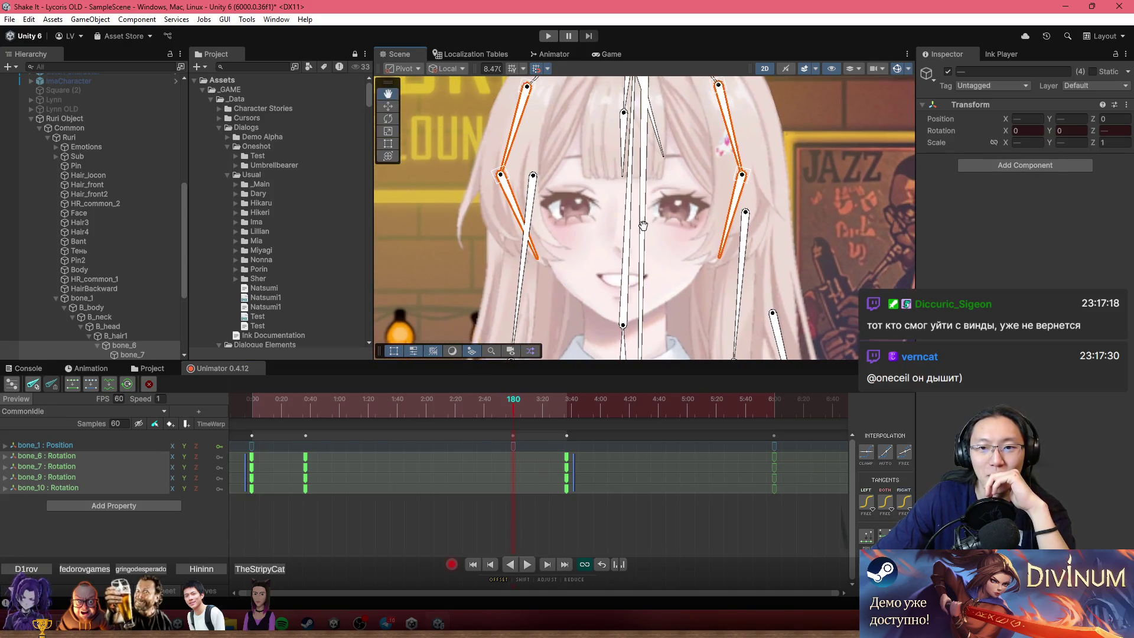
{"action": "scroll", "coordinate": [671, 296], "scroll_direction": "down", "scroll_amount": 3}
{"action": "scroll", "coordinate": [694, 251], "scroll_direction": "up", "scroll_amount": 2}
{"action": "scroll", "coordinate": [585, 322], "scroll_direction": "up", "scroll_amount": 3}
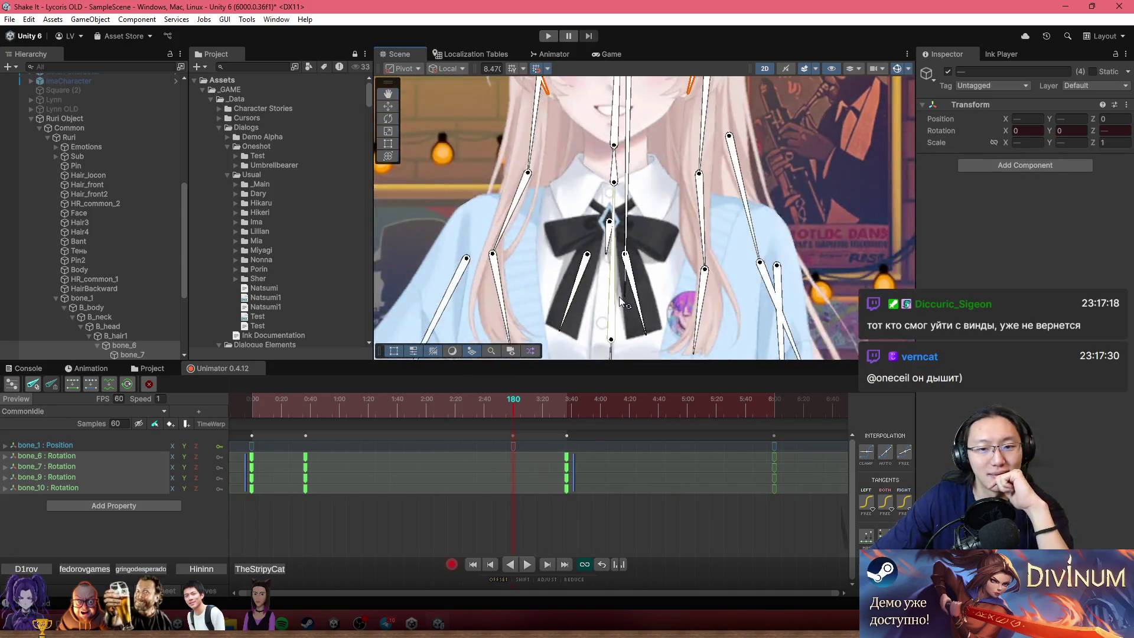
{"action": "mouse_move", "coordinate": [441, 405]}
{"action": "left_mouse_down"}
{"action": "mouse_move", "coordinate": [240, 410]}
{"action": "mouse_move", "coordinate": [525, 434]}
{"action": "mouse_move", "coordinate": [553, 421]}
{"action": "mouse_move", "coordinate": [512, 419]}
{"action": "left_mouse_up"}
{"action": "scroll", "coordinate": [620, 306], "scroll_direction": "up", "scroll_amount": 4}
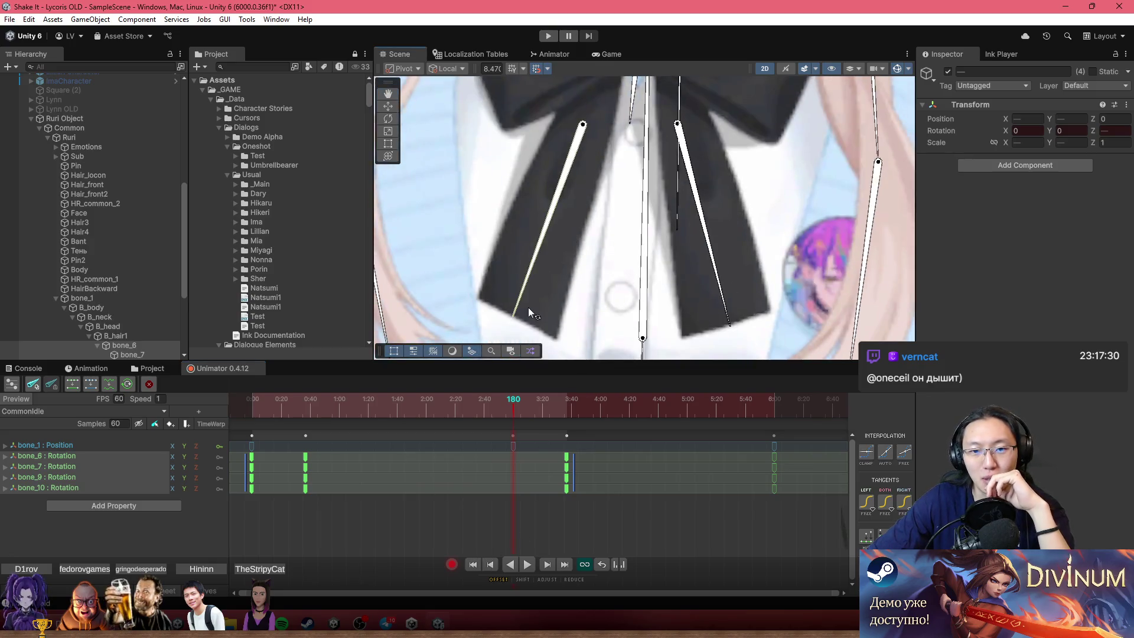
Select bow bones bone_35 and bone_36, paste their frame-0 keys at 360, and play.
{"action": "left_click", "coordinate": [526, 303]}
{"action": "left_click", "coordinate": [732, 329]}
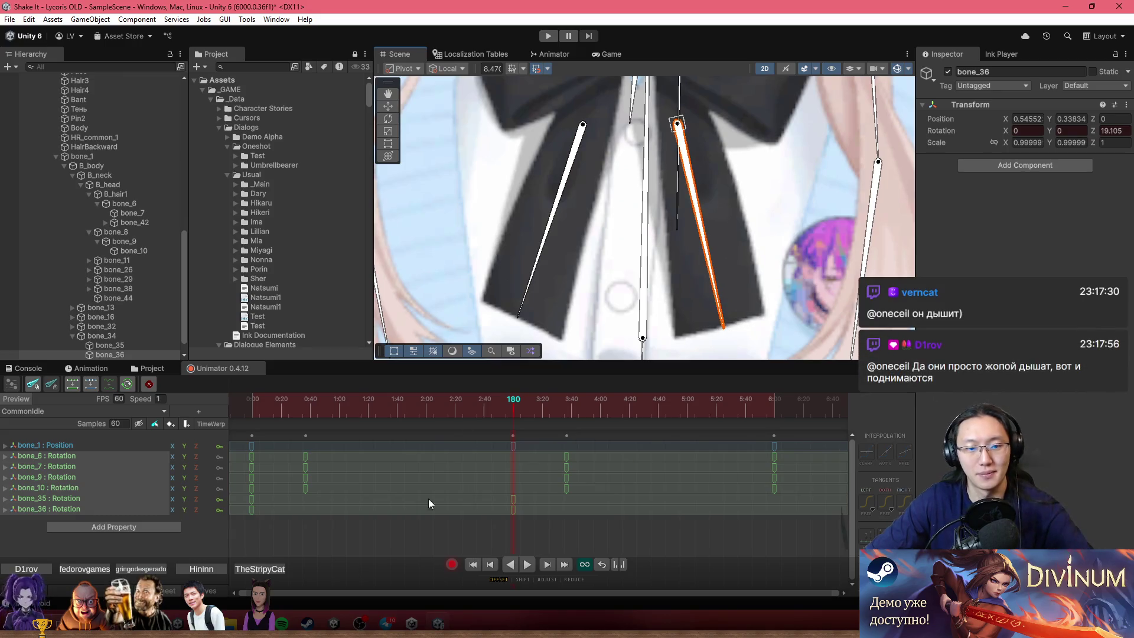
{"action": "left_click_drag", "start_coordinate": [243, 510], "coordinate": [242, 502]}
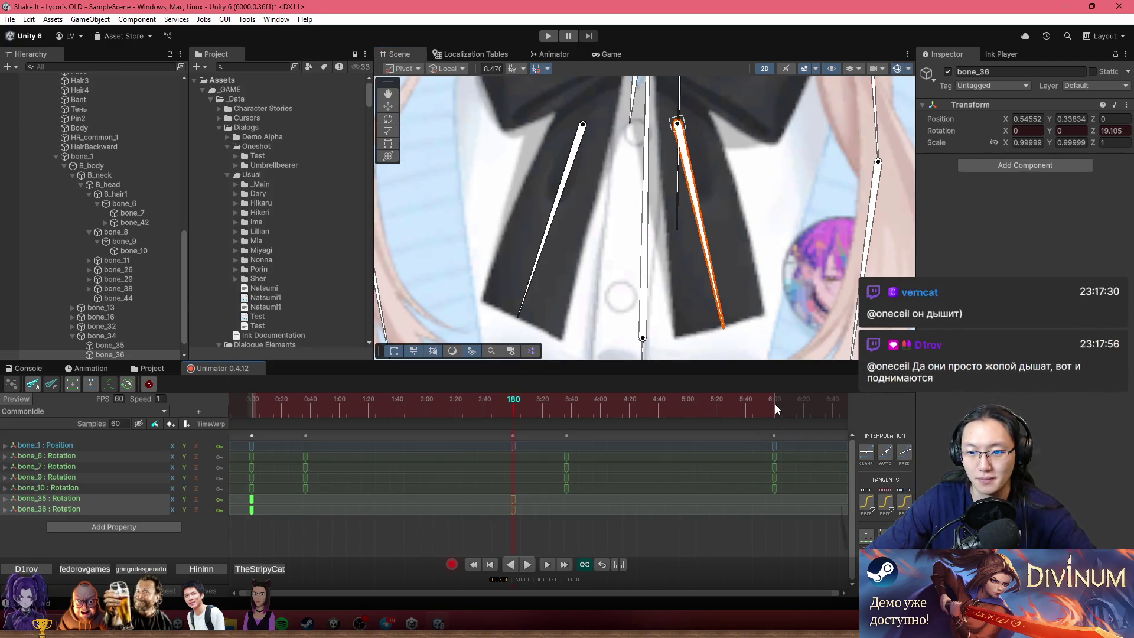
{"action": "left_click", "coordinate": [775, 404]}
{"action": "key", "text": "ctrl+v"}
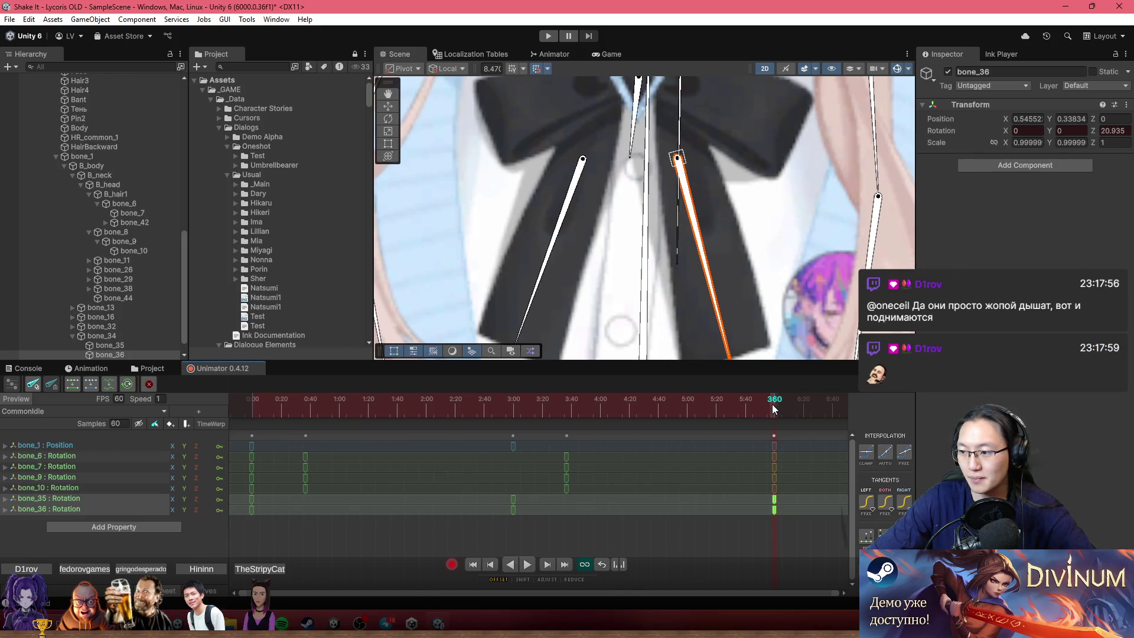
{"action": "scroll", "coordinate": [554, 257], "scroll_direction": "down", "scroll_amount": 5}
{"action": "left_click", "coordinate": [451, 413]}
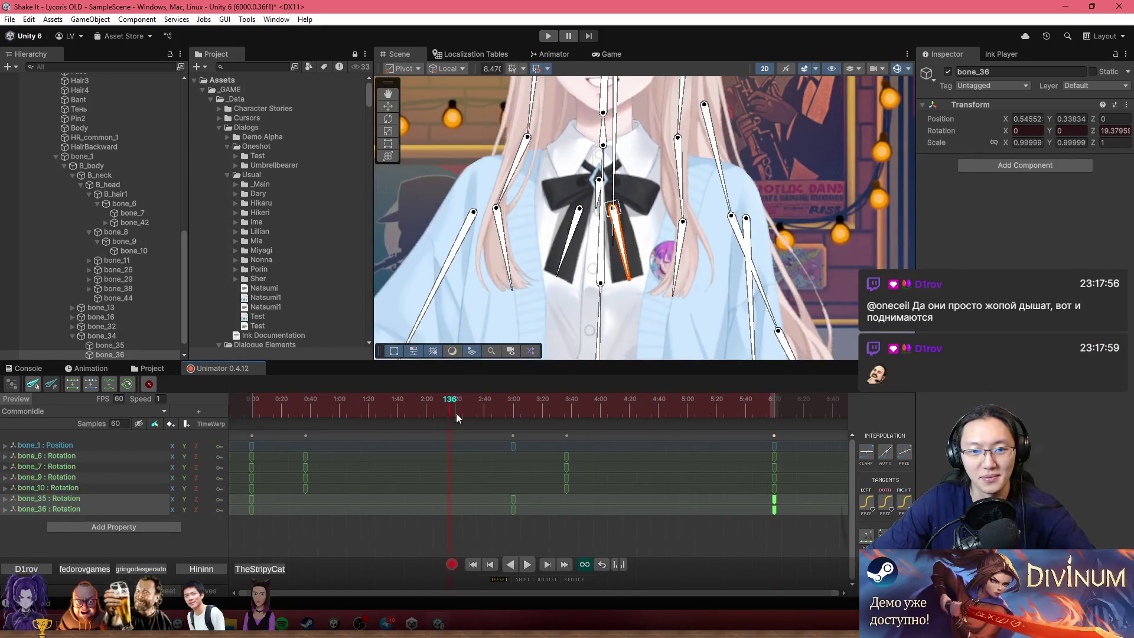
{"action": "key", "text": "space"}
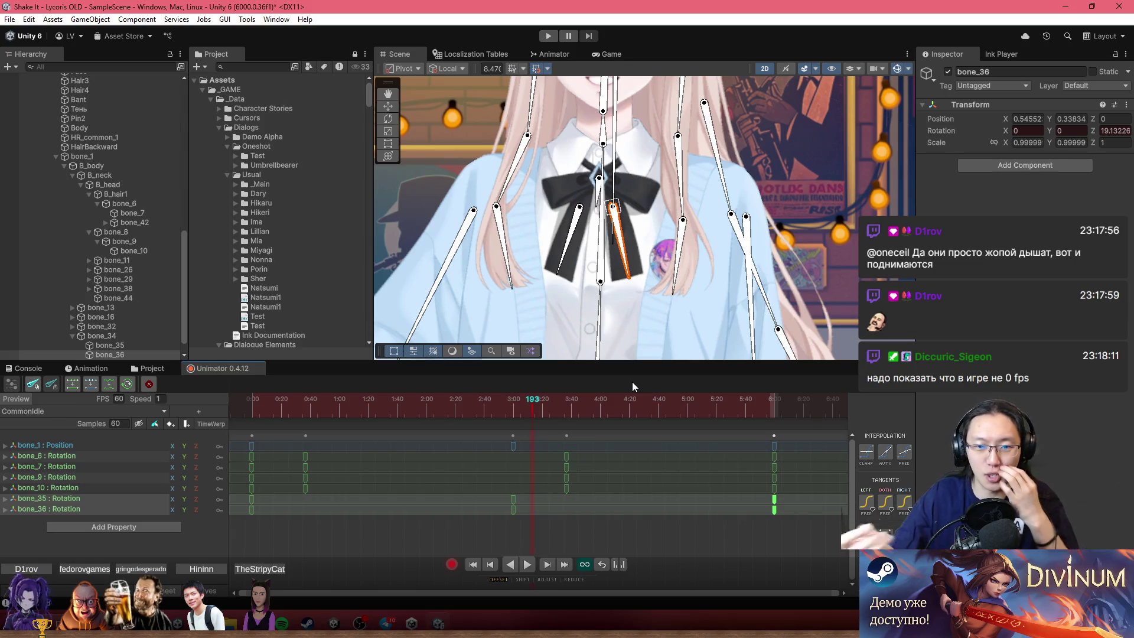
Rotate bone_36 further at mid-clip for a stronger bow swing and replay.
{"action": "mouse_move", "coordinate": [484, 406]}
{"action": "left_mouse_down"}
{"action": "mouse_move", "coordinate": [331, 410]}
{"action": "mouse_move", "coordinate": [498, 429]}
{"action": "left_mouse_up"}
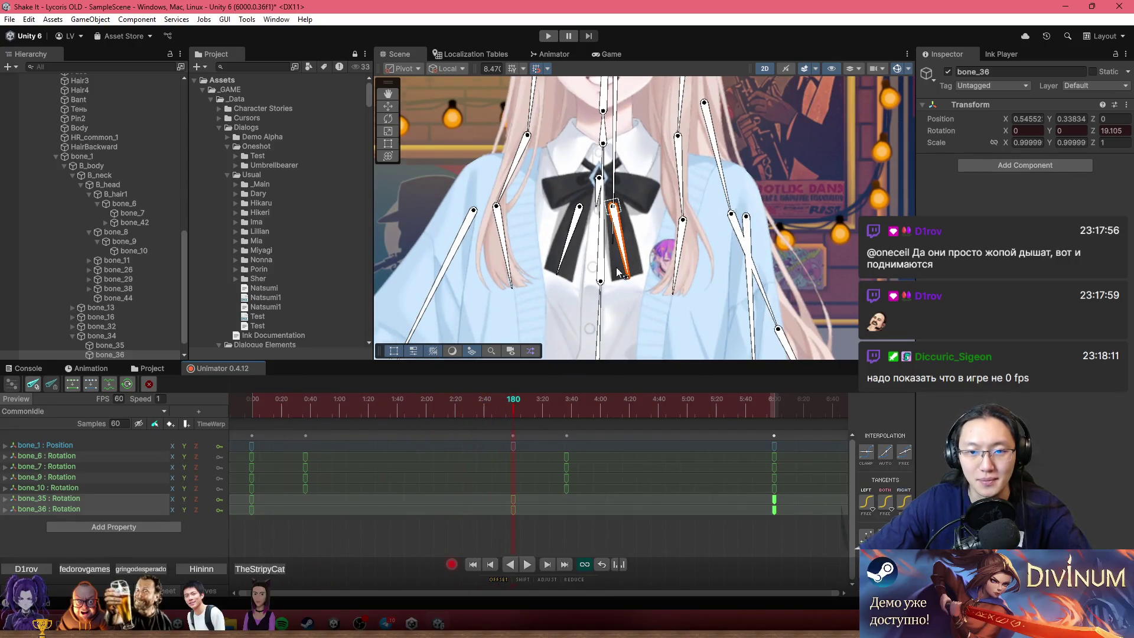
{"action": "scroll", "coordinate": [544, 254], "scroll_direction": "up", "scroll_amount": 3}
{"action": "left_click", "coordinate": [538, 258]}
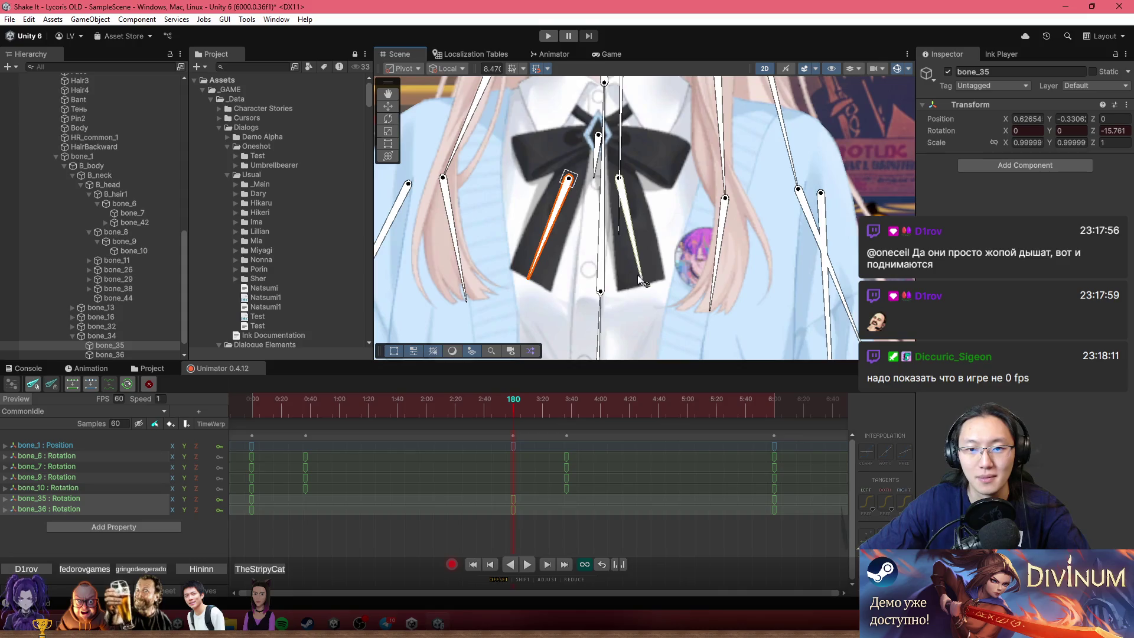
{"action": "left_click_drag", "start_coordinate": [636, 275], "coordinate": [646, 276]}
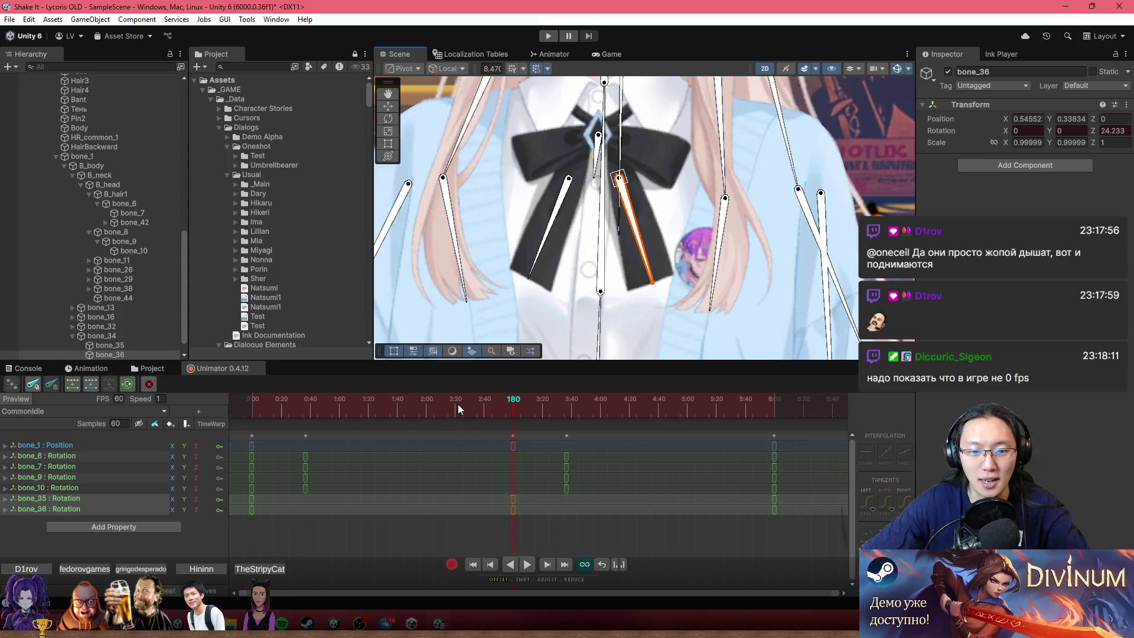
{"action": "key", "text": "space"}
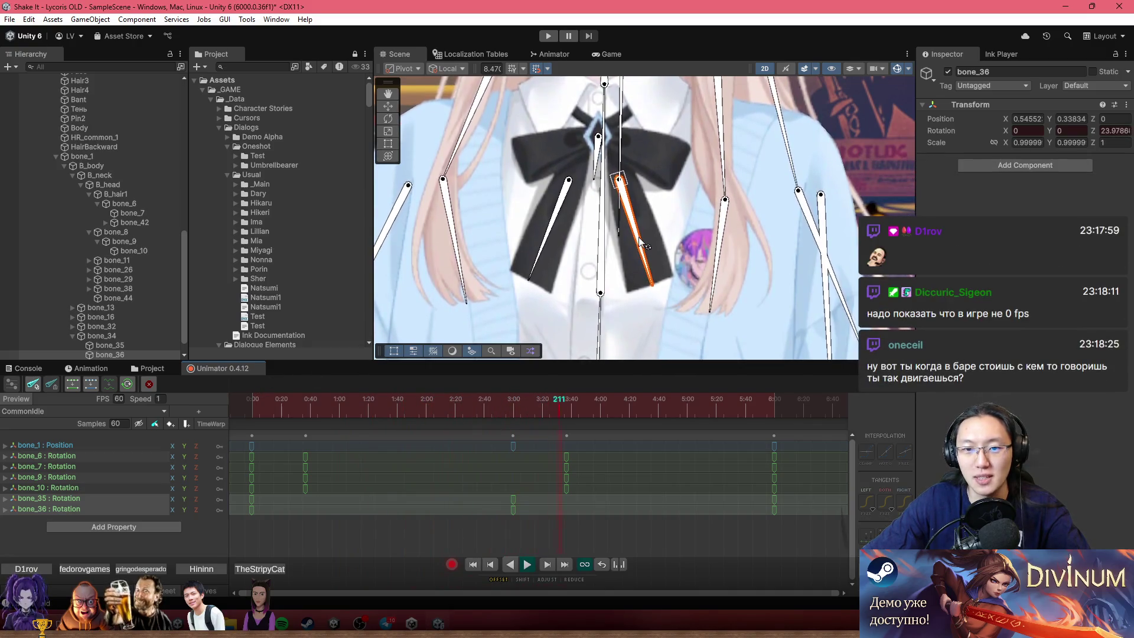
{"action": "scroll", "coordinate": [603, 303], "scroll_direction": "down", "scroll_amount": 10}
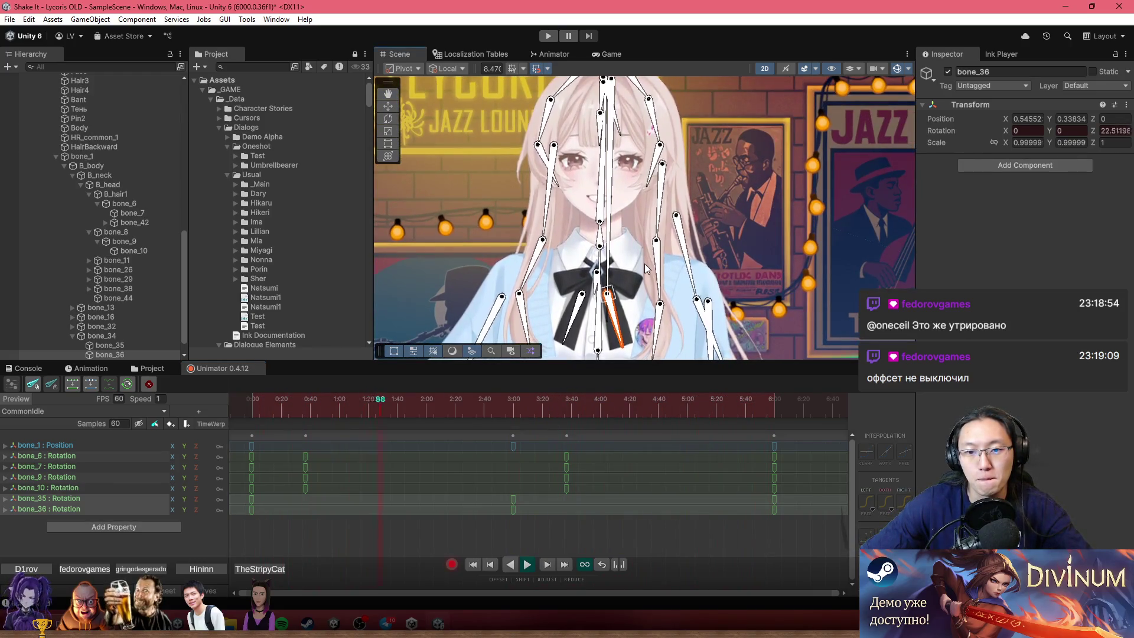
Frame the face, set the preview to frame 180, and rotate bone_40 to key it.
{"action": "scroll", "coordinate": [644, 264], "scroll_direction": "up", "scroll_amount": 2}
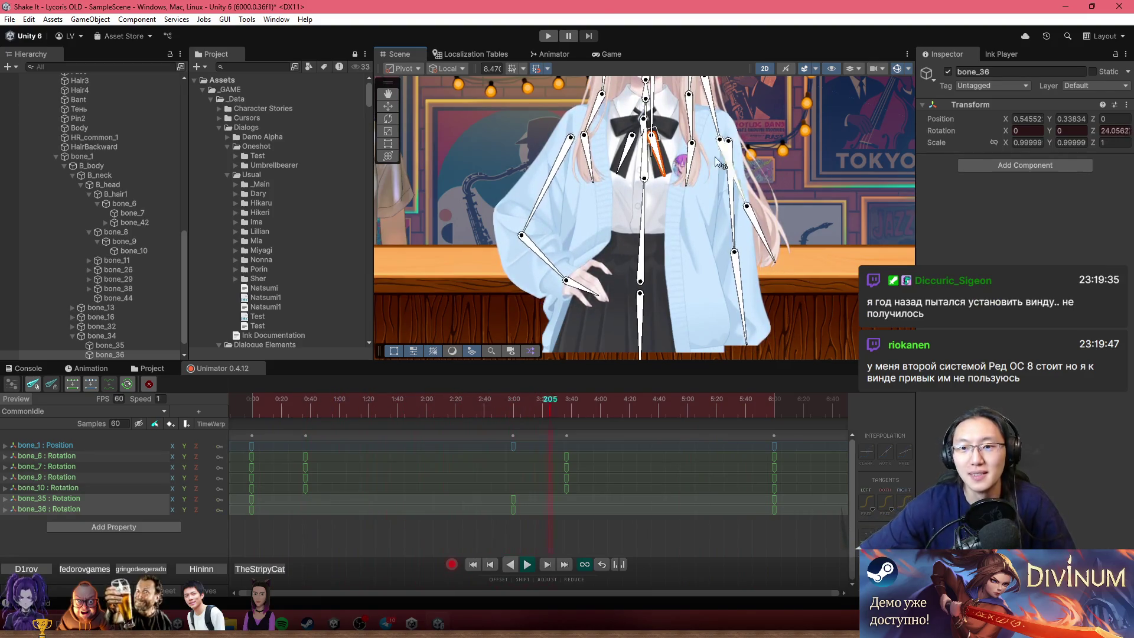
{"action": "left_click_drag", "start_coordinate": [859, 163], "coordinate": [812, 196]}
{"action": "scroll", "coordinate": [811, 196], "scroll_direction": "up", "scroll_amount": 2}
{"action": "left_click_drag", "start_coordinate": [619, 174], "coordinate": [619, 250]}
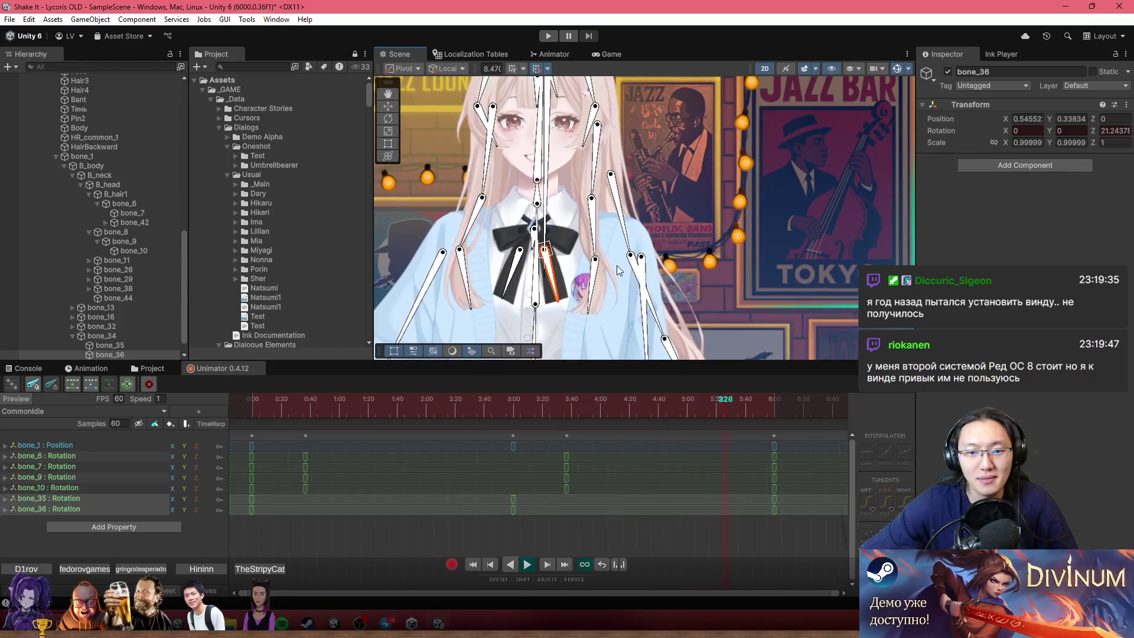
{"action": "left_click", "coordinate": [519, 411]}
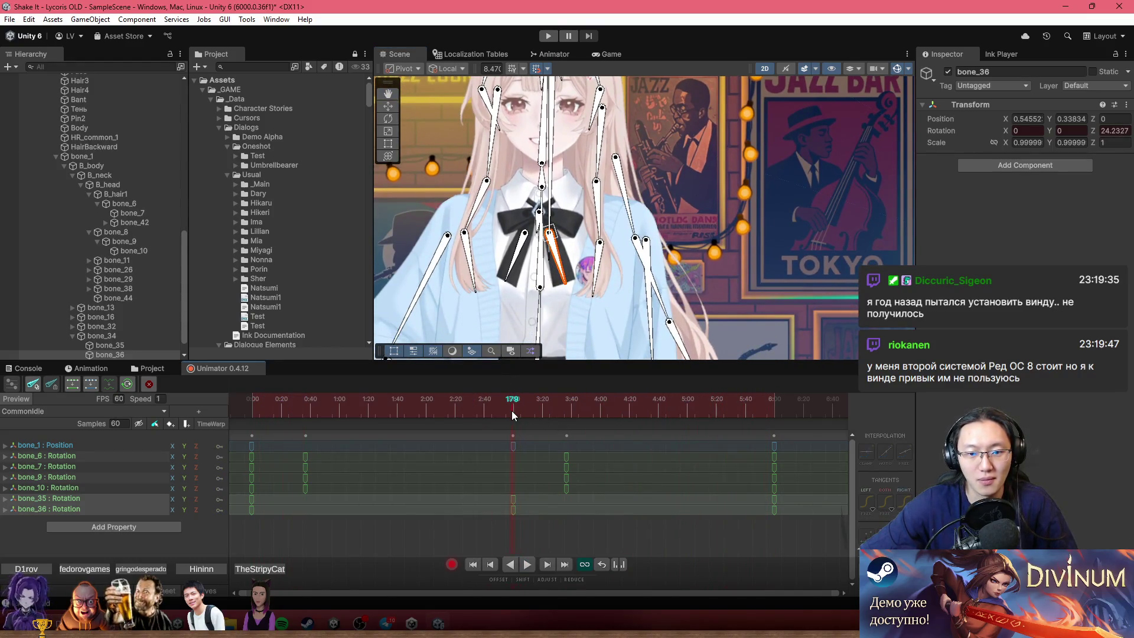
{"action": "left_click_drag", "start_coordinate": [514, 412], "coordinate": [512, 412]}
{"action": "scroll", "coordinate": [708, 193], "scroll_direction": "up", "scroll_amount": 3}
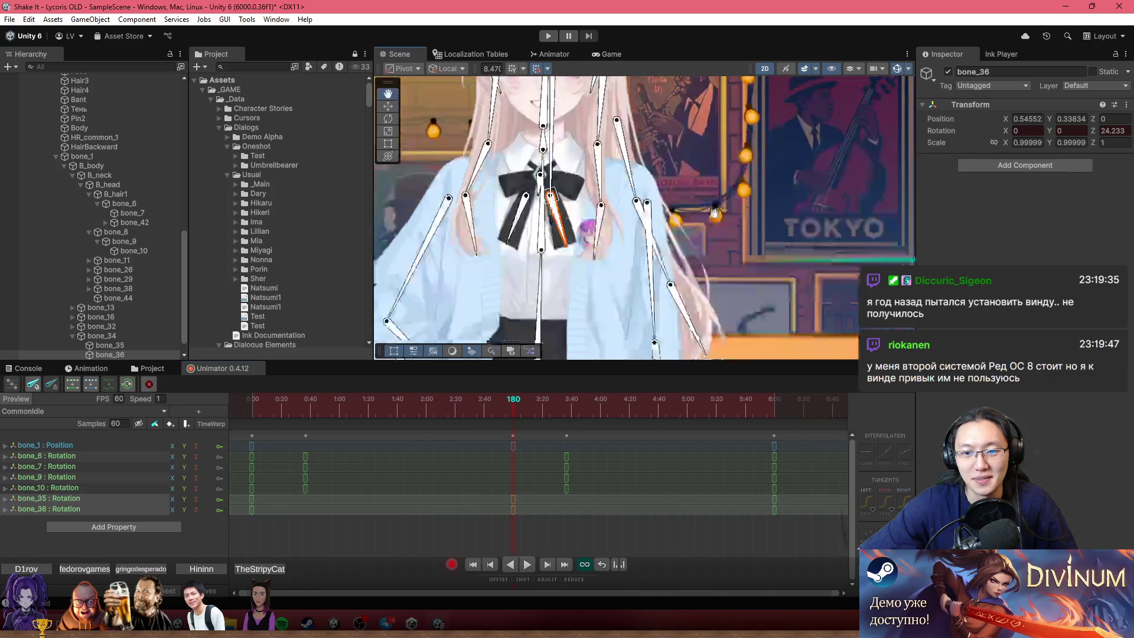
{"action": "scroll", "coordinate": [663, 245], "scroll_direction": "down", "scroll_amount": 3}
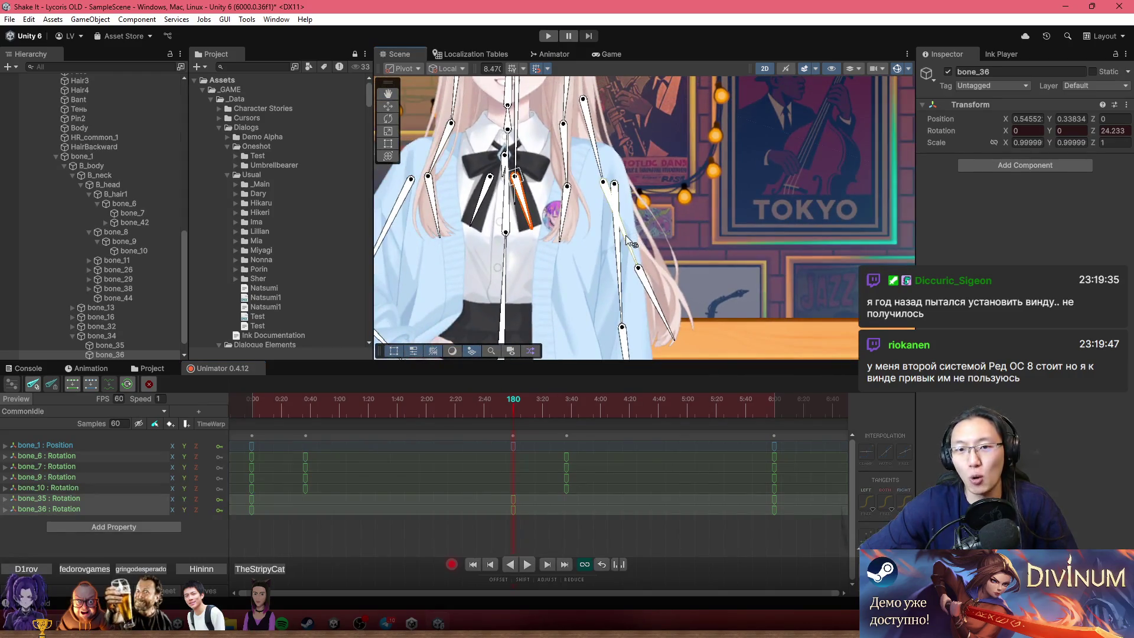
{"action": "left_click_drag", "start_coordinate": [626, 235], "coordinate": [651, 314]}
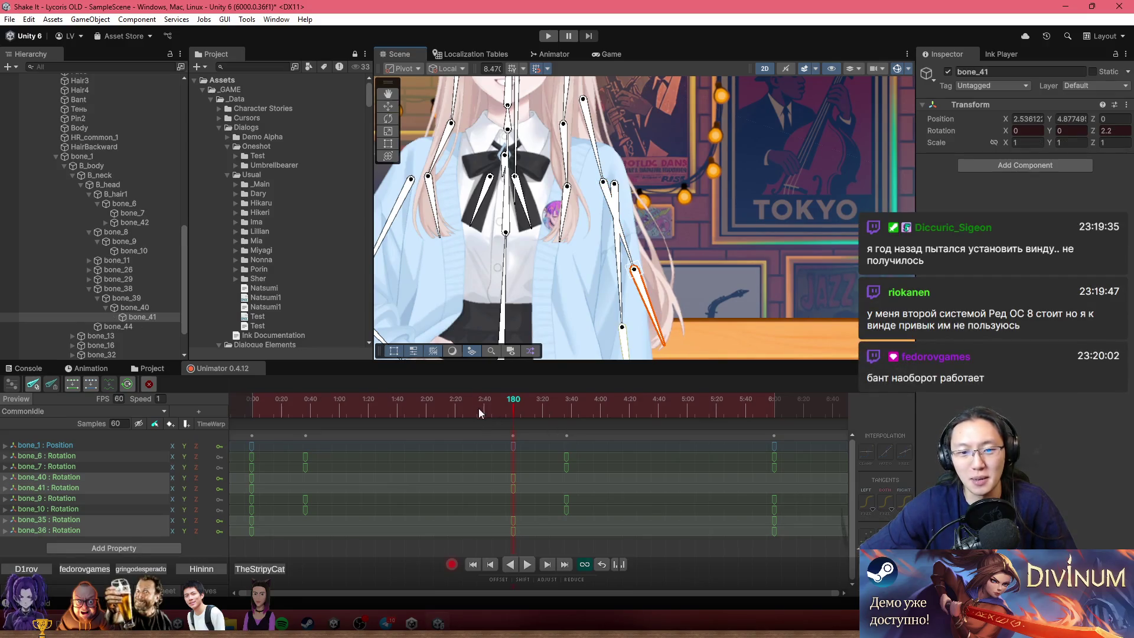
Paste bone_40 and bone_41's frame-0 rotation keys at frame 360, then return to start.
{"action": "mouse_move", "coordinate": [479, 413]}
{"action": "left_mouse_down"}
{"action": "mouse_move", "coordinate": [215, 402]}
{"action": "mouse_move", "coordinate": [498, 447]}
{"action": "mouse_move", "coordinate": [437, 427]}
{"action": "mouse_move", "coordinate": [460, 444]}
{"action": "left_mouse_up"}
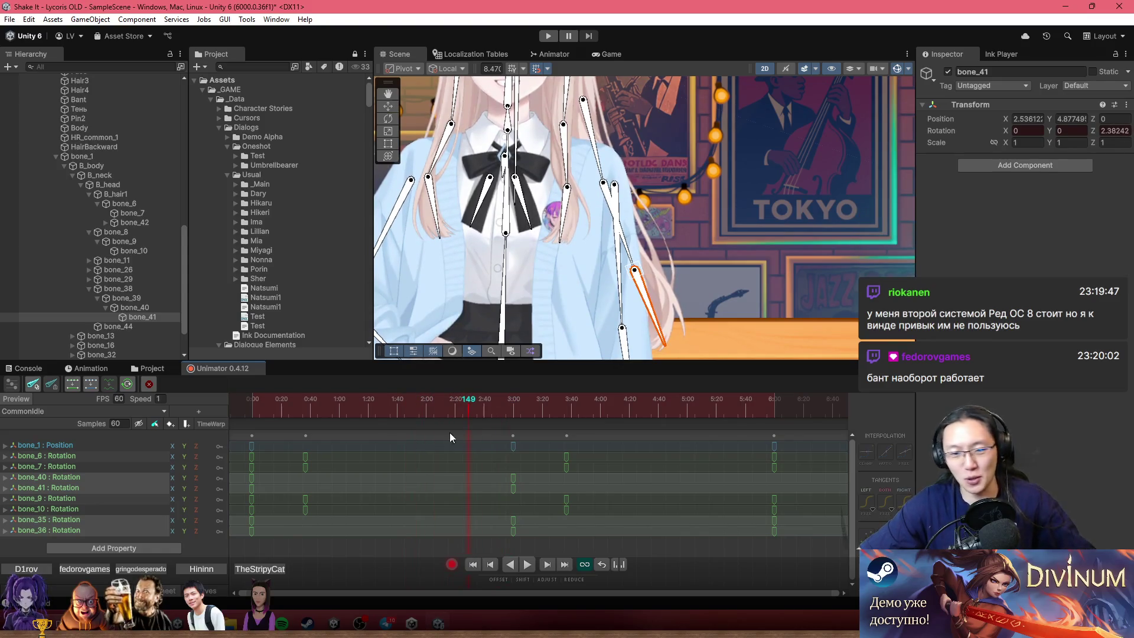
{"action": "left_click_drag", "start_coordinate": [274, 489], "coordinate": [248, 481]}
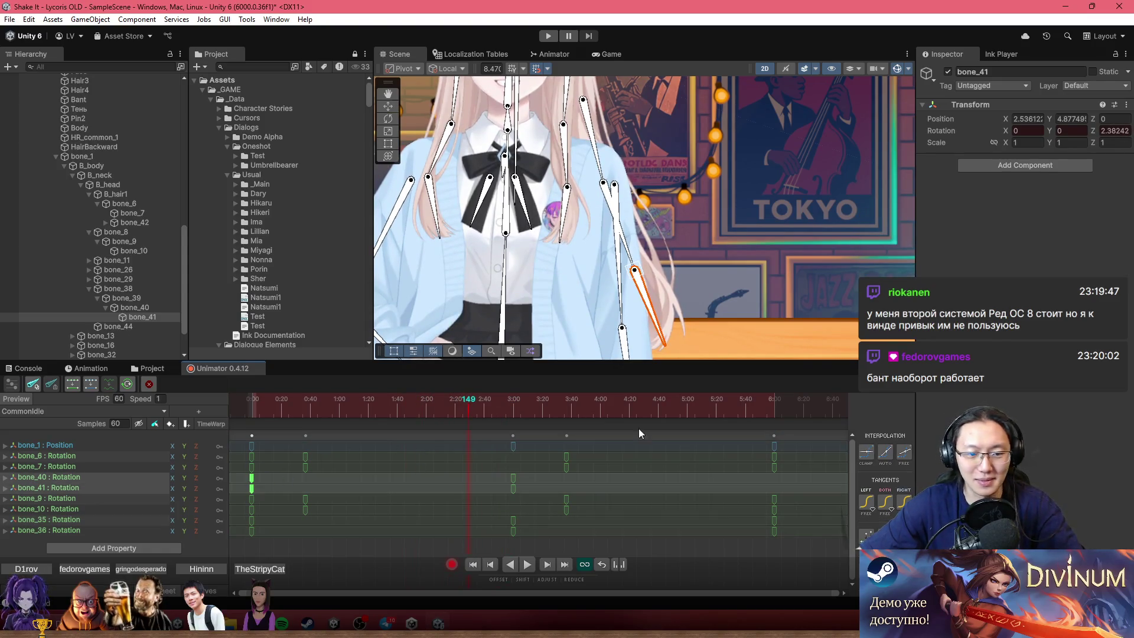
{"action": "left_click", "coordinate": [774, 399]}
{"action": "key", "text": "ctrl+v"}
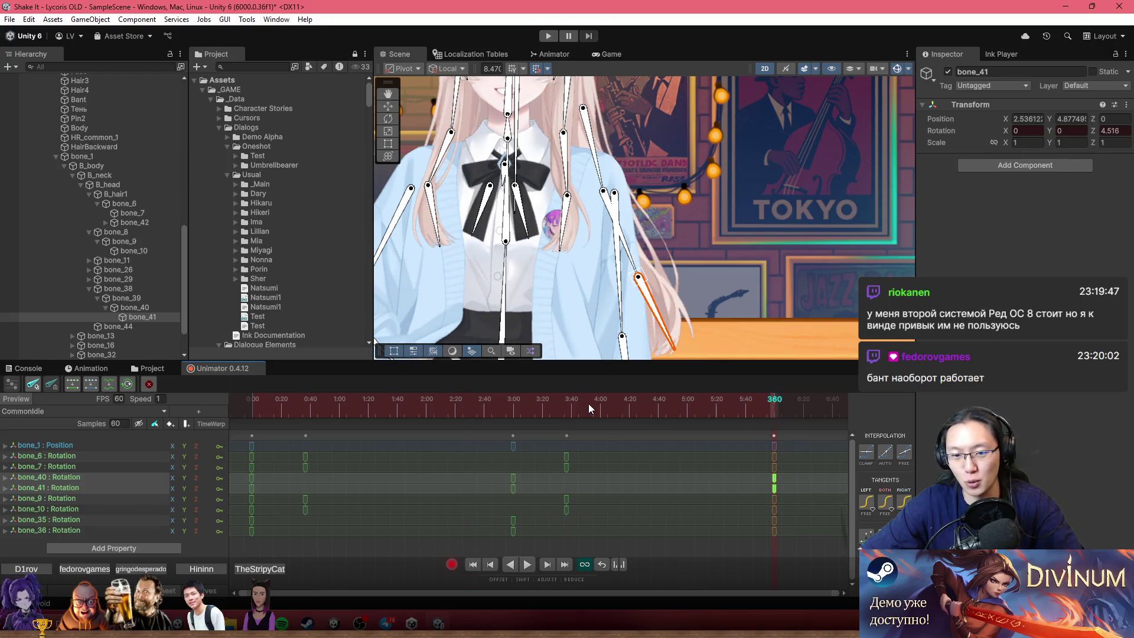
{"action": "left_click", "coordinate": [251, 399]}
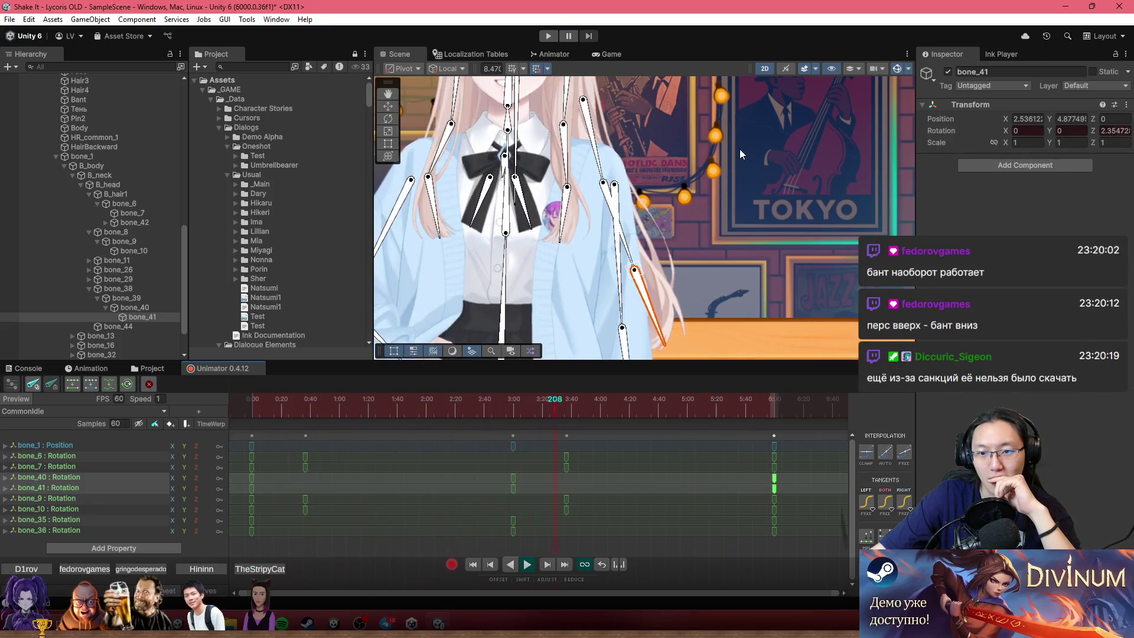
{"action": "left_click", "coordinate": [100, 490]}
{"action": "left_click", "coordinate": [60, 477], "text": "shift"}
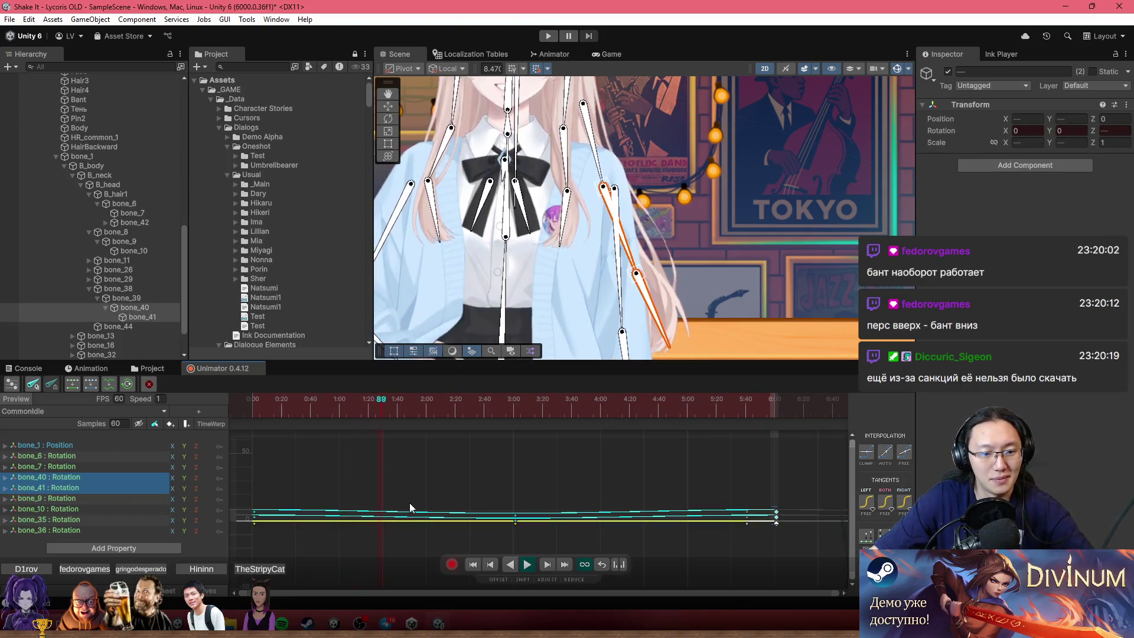
{"action": "left_click", "coordinate": [495, 579]}
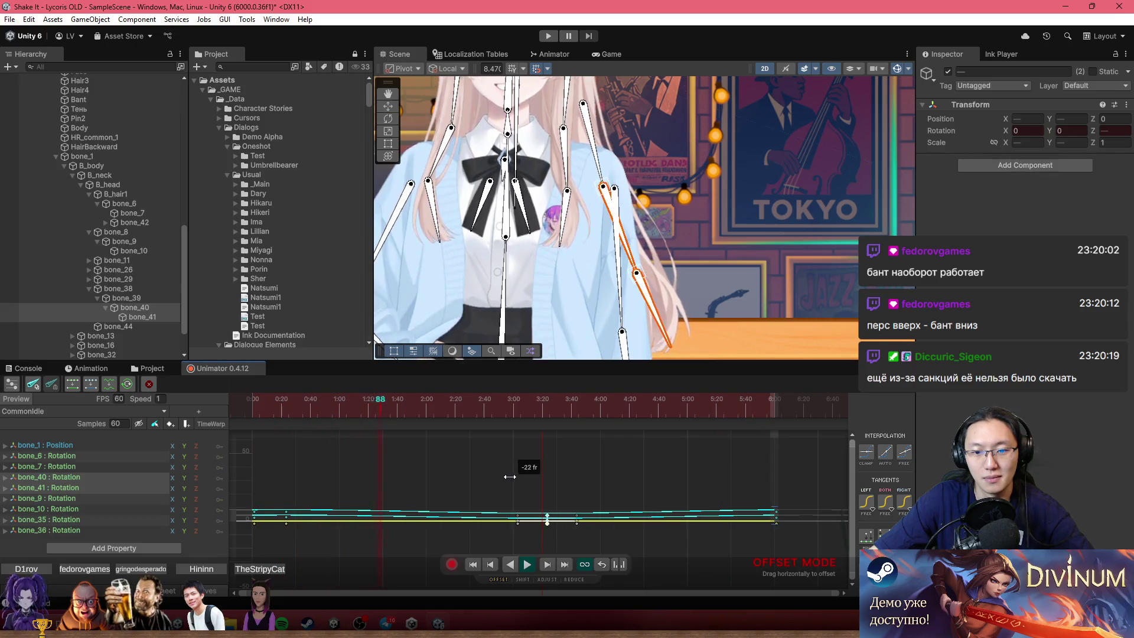
{"action": "left_click_drag", "start_coordinate": [510, 476], "coordinate": [531, 476]}
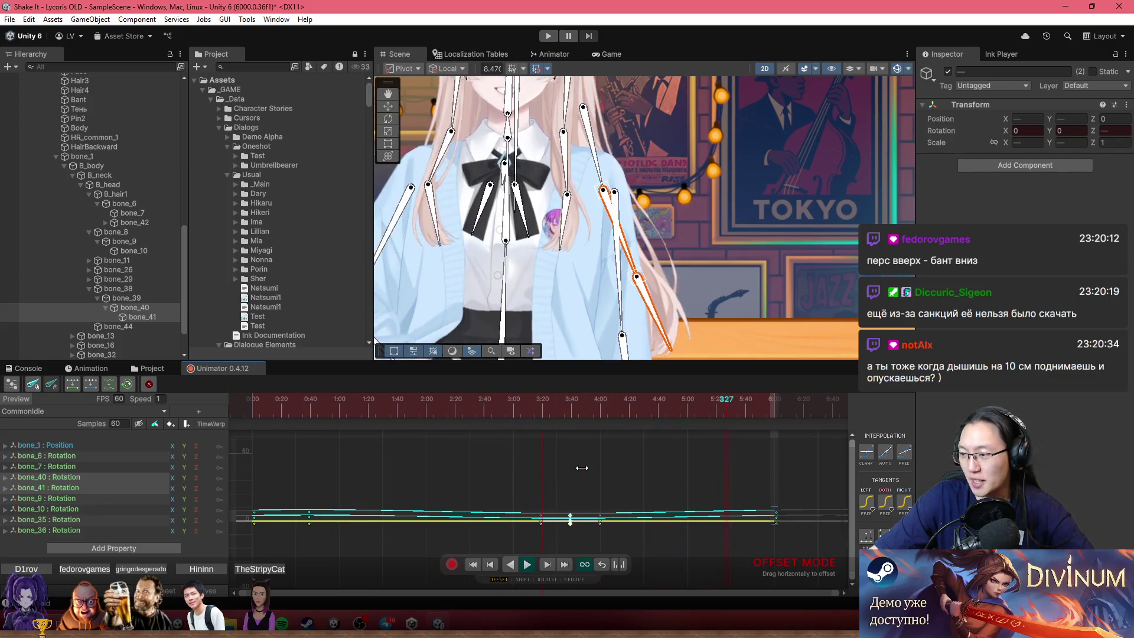
{"action": "scroll", "coordinate": [744, 267], "scroll_direction": "down", "scroll_amount": 3}
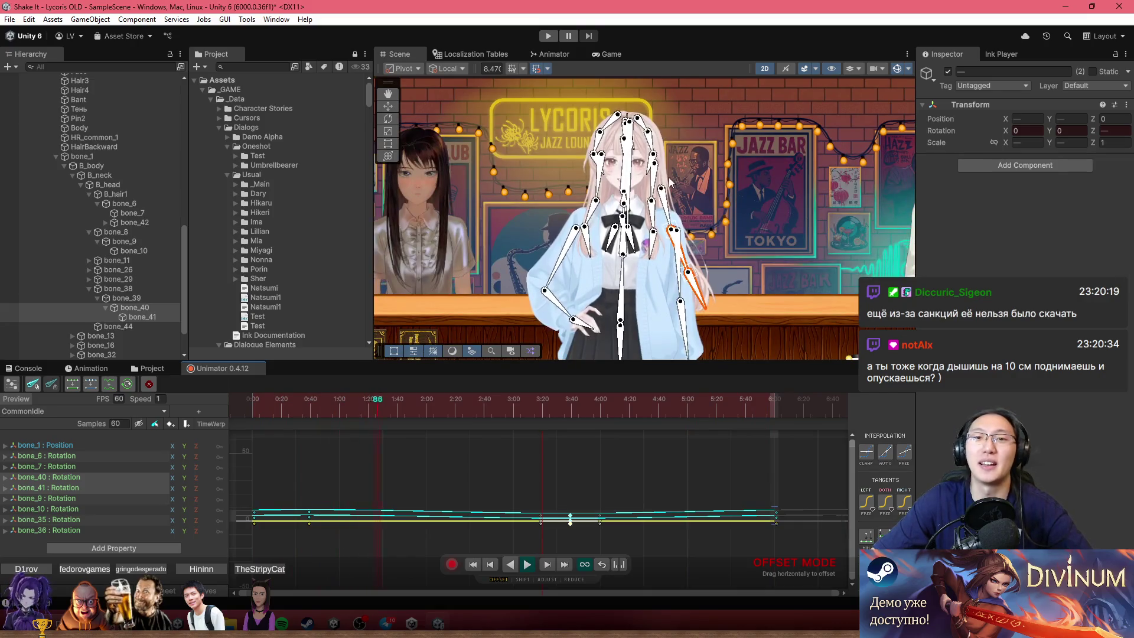
Zoom and pan the Scene to watch the bow, face and Lycoris sign loop.
{"action": "scroll", "coordinate": [617, 110], "scroll_direction": "up", "scroll_amount": 2}
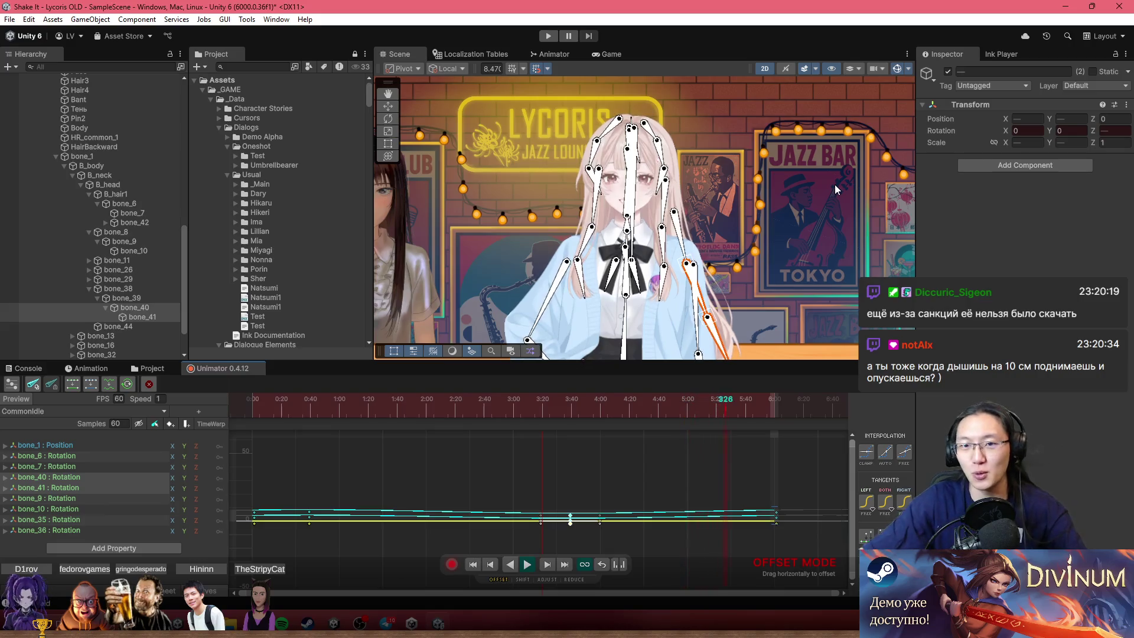
{"action": "scroll", "coordinate": [610, 140], "scroll_direction": "up", "scroll_amount": 5}
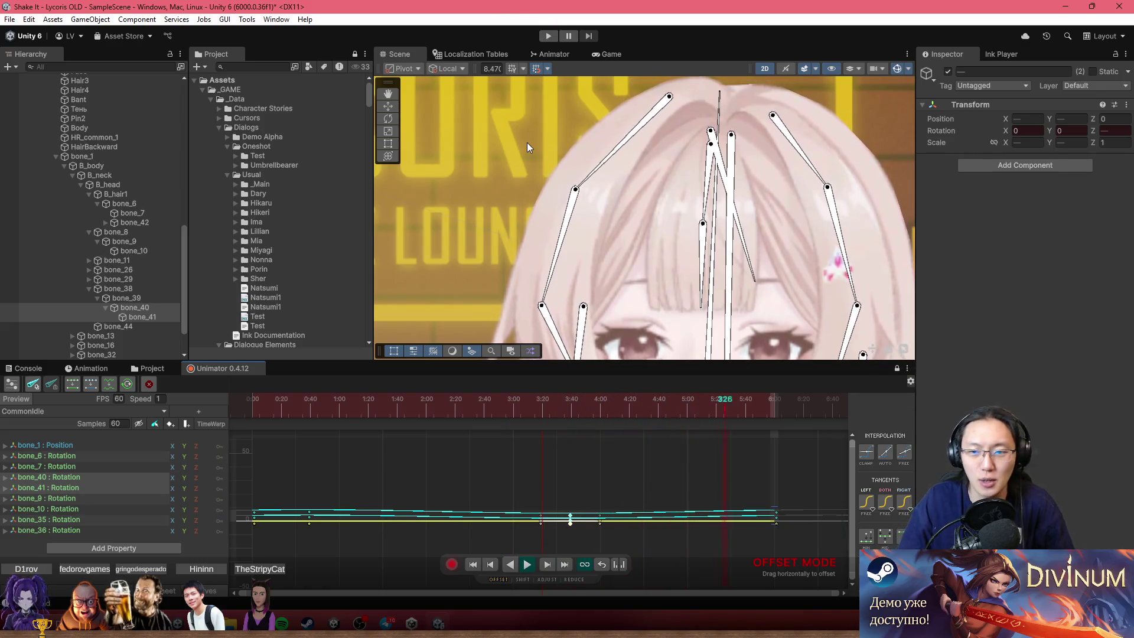
{"action": "scroll", "coordinate": [709, 237], "scroll_direction": "down", "scroll_amount": 5}
{"action": "scroll", "coordinate": [724, 212], "scroll_direction": "up", "scroll_amount": 5}
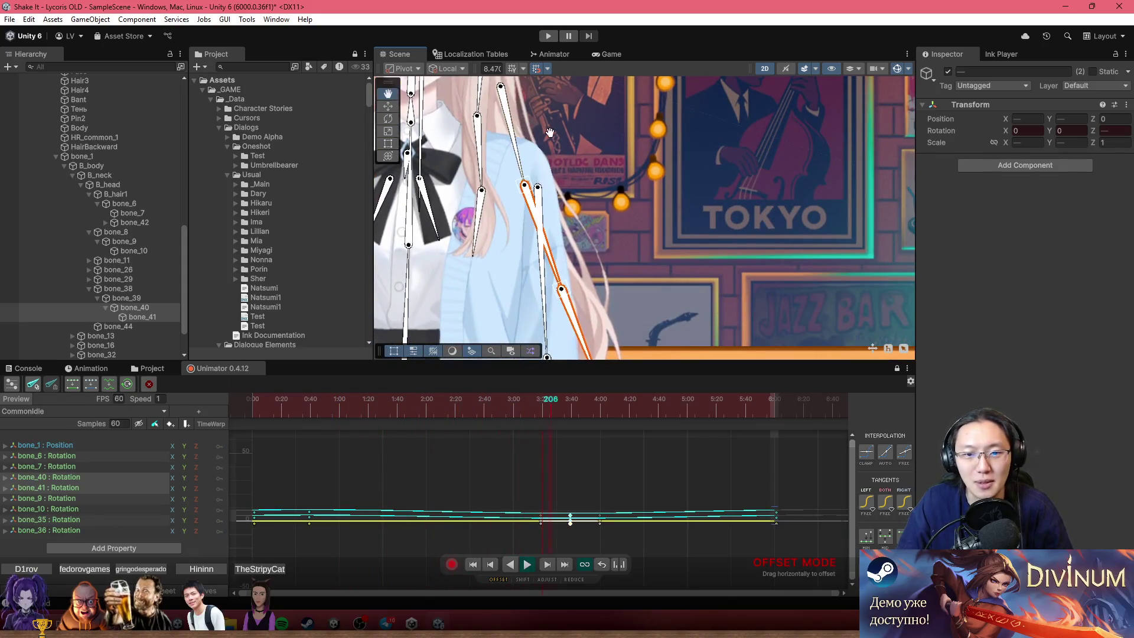
{"action": "mouse_move", "coordinate": [550, 133]}
{"action": "left_mouse_down"}
{"action": "mouse_move", "coordinate": [508, 171]}
{"action": "mouse_move", "coordinate": [548, 209]}
{"action": "left_mouse_up"}
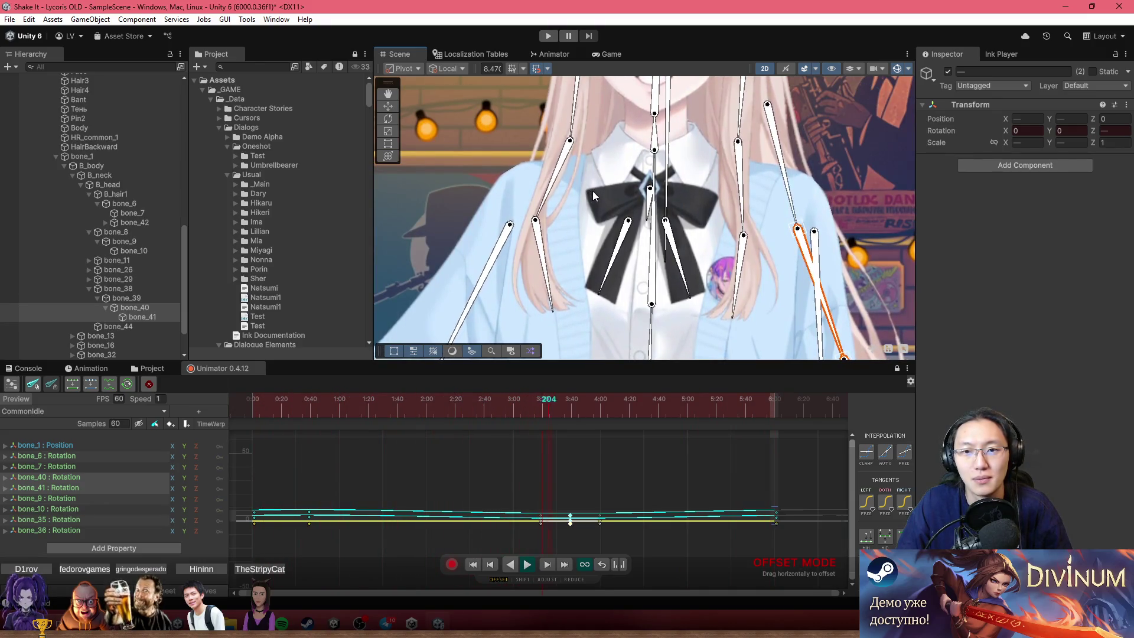
{"action": "scroll", "coordinate": [593, 190], "scroll_direction": "down", "scroll_amount": 3}
{"action": "left_click_drag", "start_coordinate": [593, 190], "coordinate": [675, 250]}
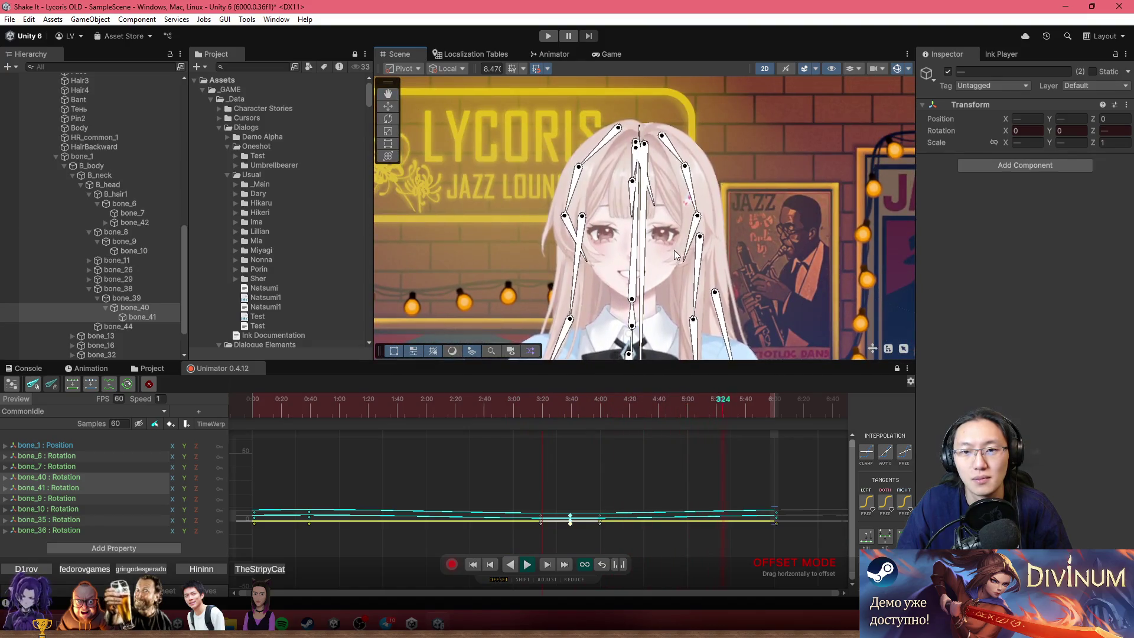
Reframe the Scene to show the face, shirt, bow and torso together.
{"action": "scroll", "coordinate": [667, 204], "scroll_direction": "up", "scroll_amount": 3}
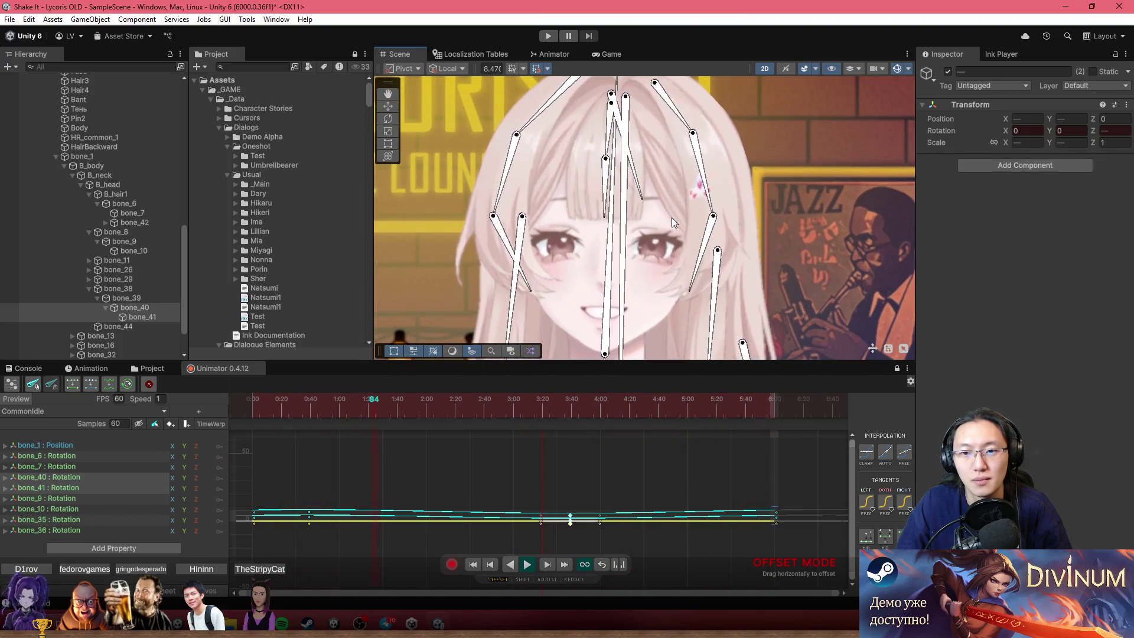
{"action": "mouse_move", "coordinate": [672, 217]}
{"action": "left_mouse_down"}
{"action": "mouse_move", "coordinate": [717, 193]}
{"action": "mouse_move", "coordinate": [723, 157]}
{"action": "mouse_move", "coordinate": [722, 171]}
{"action": "left_mouse_up"}
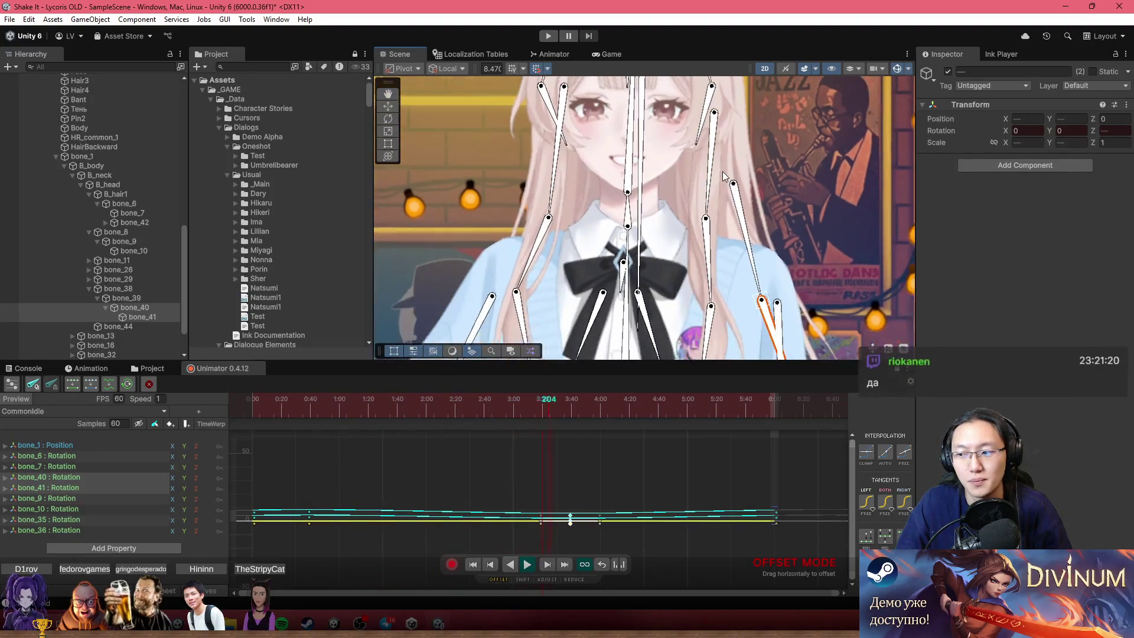
{"action": "scroll", "coordinate": [722, 171], "scroll_direction": "down", "scroll_amount": 3}
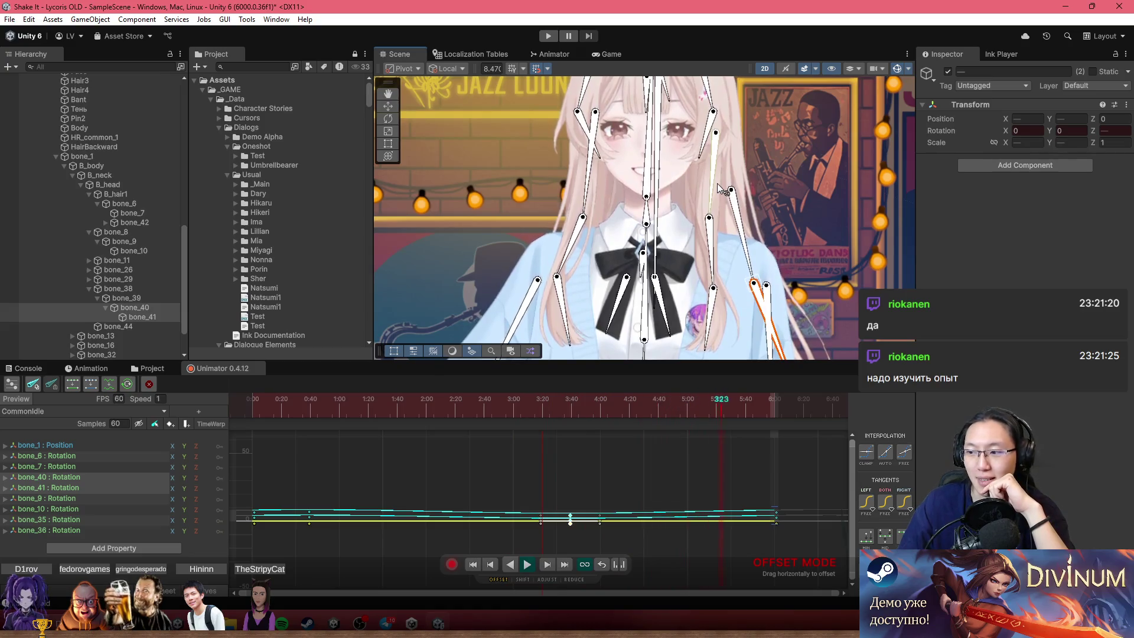
{"action": "scroll", "coordinate": [764, 165], "scroll_direction": "down", "scroll_amount": 5}
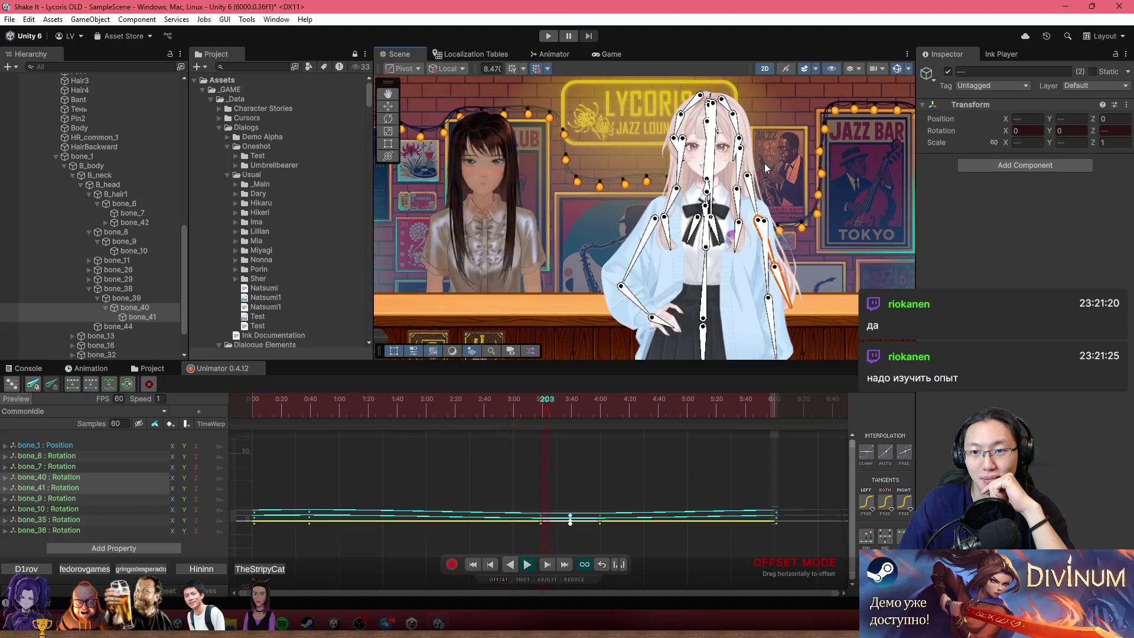
{"action": "scroll", "coordinate": [762, 164], "scroll_direction": "up", "scroll_amount": 2}
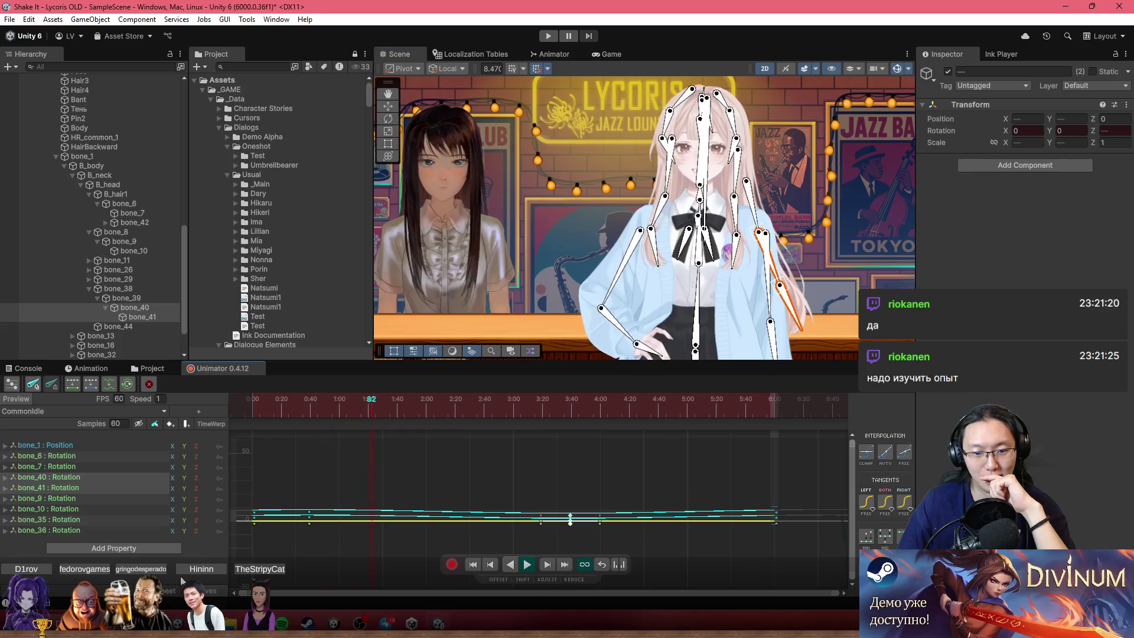
{"action": "scroll", "coordinate": [653, 270], "scroll_direction": "up", "scroll_amount": 2}
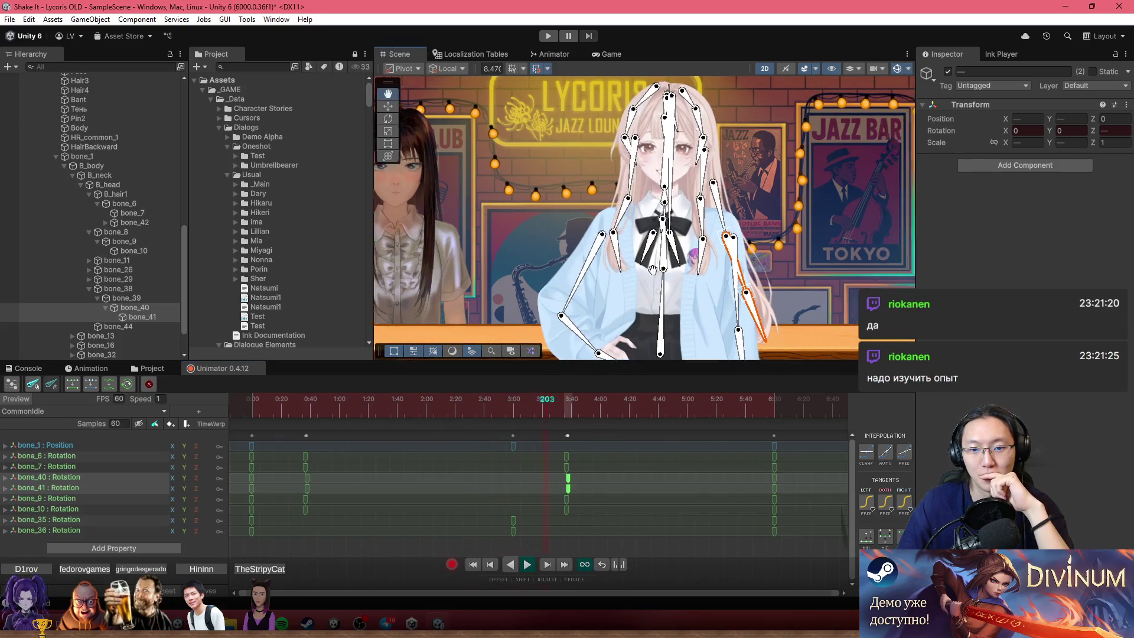
{"action": "left_click_drag", "start_coordinate": [652, 269], "coordinate": [626, 277]}
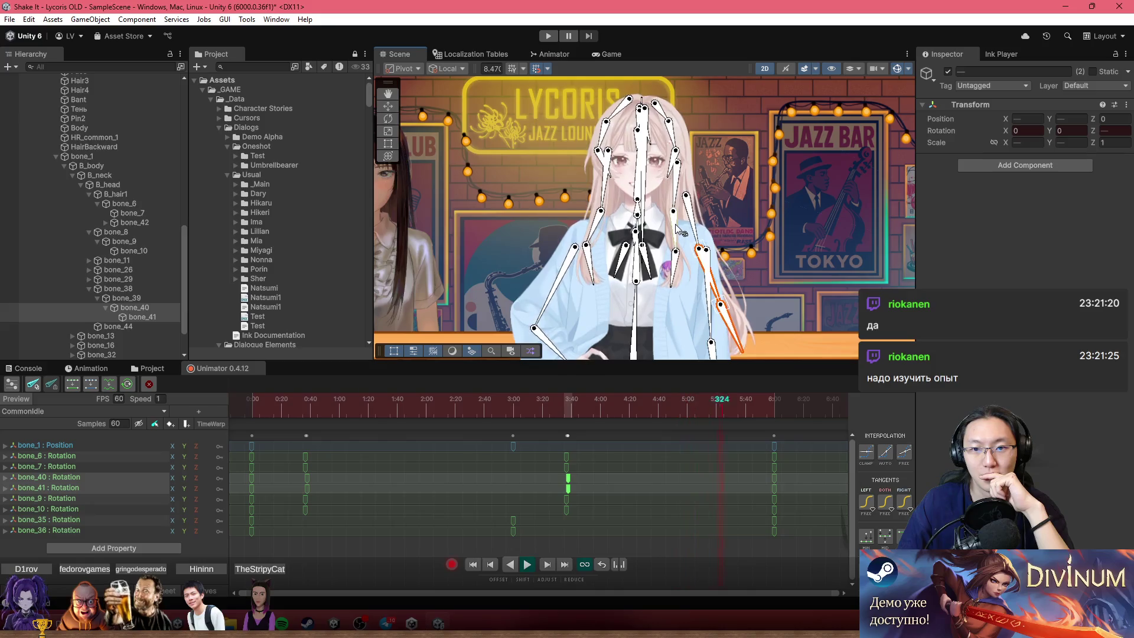
{"action": "scroll", "coordinate": [637, 190], "scroll_direction": "up", "scroll_amount": 5}
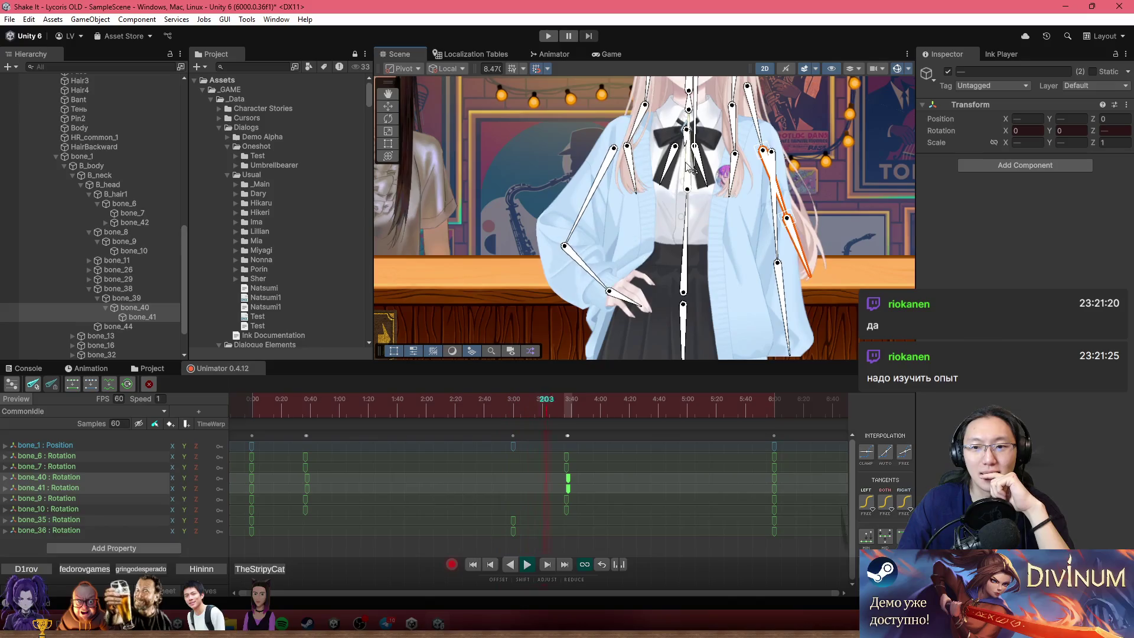
{"action": "left_click_drag", "start_coordinate": [691, 168], "coordinate": [703, 236]}
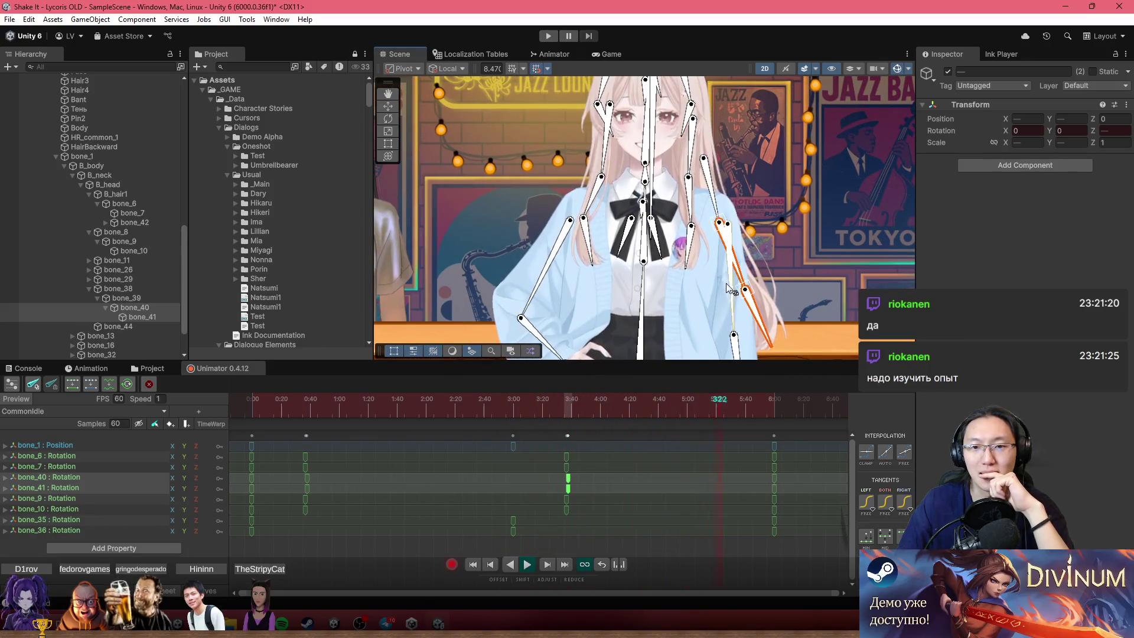
{"action": "left_click_drag", "start_coordinate": [726, 290], "coordinate": [683, 215]}
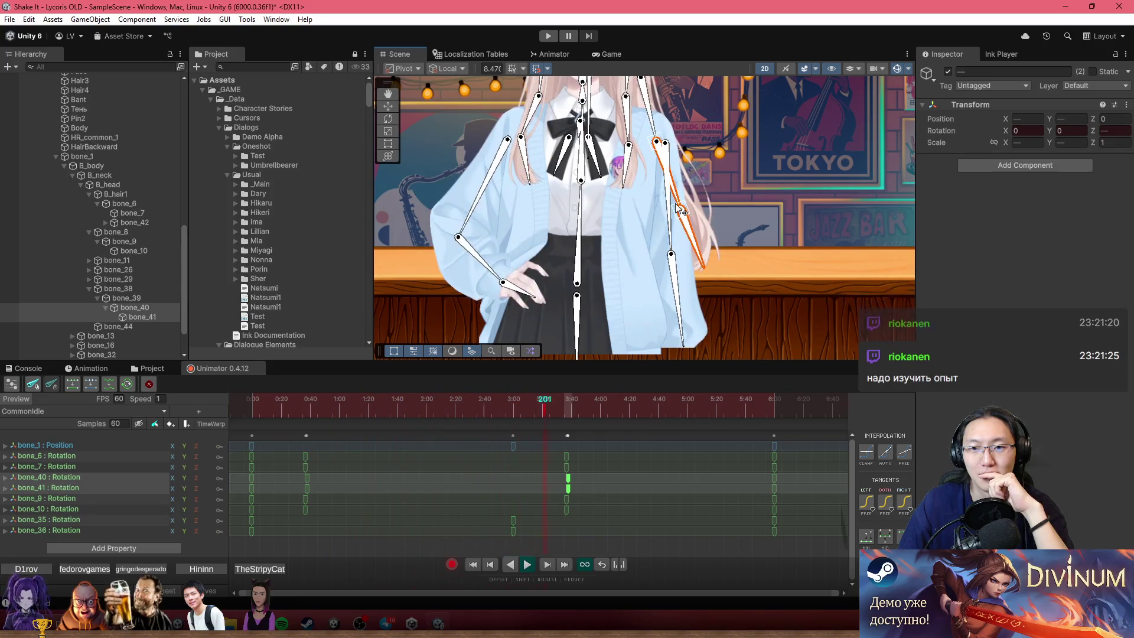
Stop playback, select hair bone bone_32, and compare its rotation keys at frames 0 and 360.
{"action": "scroll", "coordinate": [680, 249], "scroll_direction": "up", "scroll_amount": 2}
{"action": "left_click", "coordinate": [531, 415]}
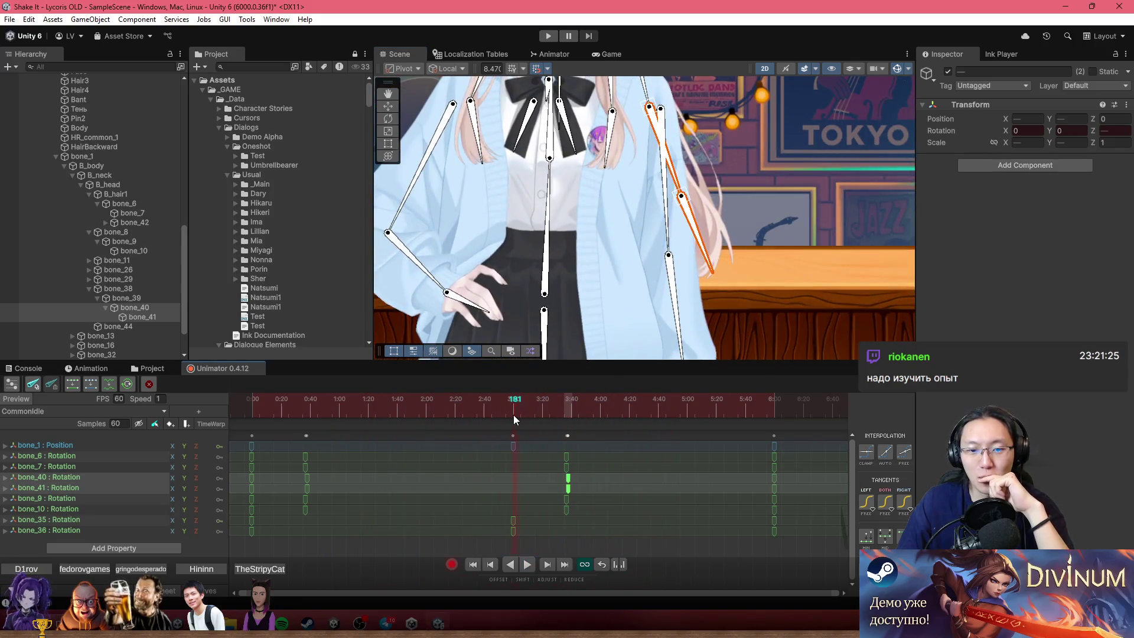
{"action": "left_click", "coordinate": [672, 245]}
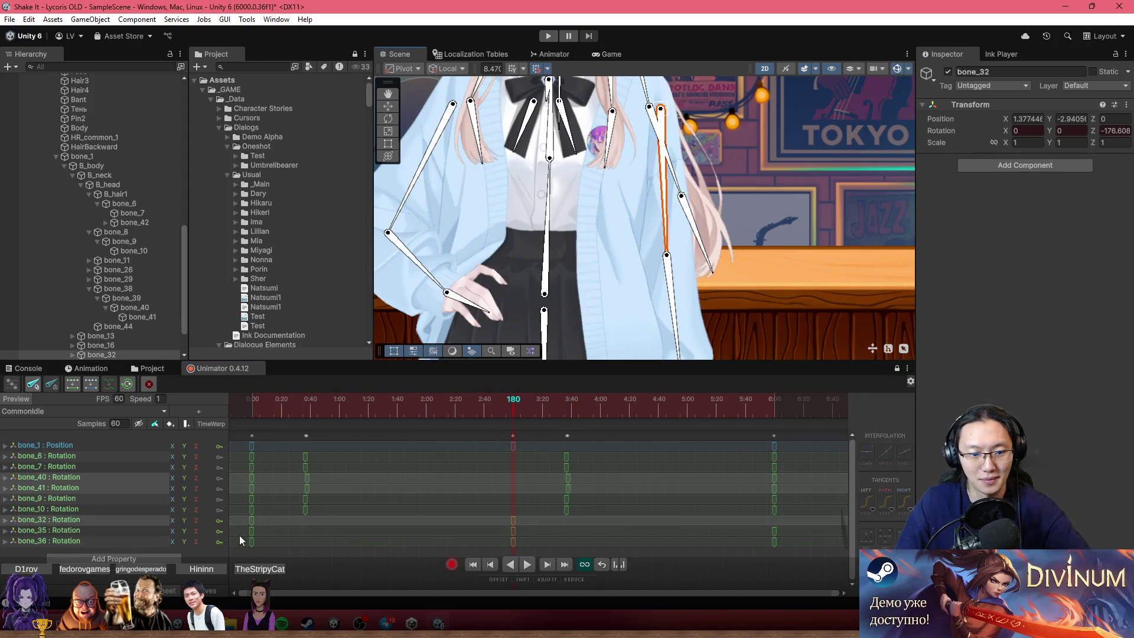
{"action": "left_click", "coordinate": [251, 521]}
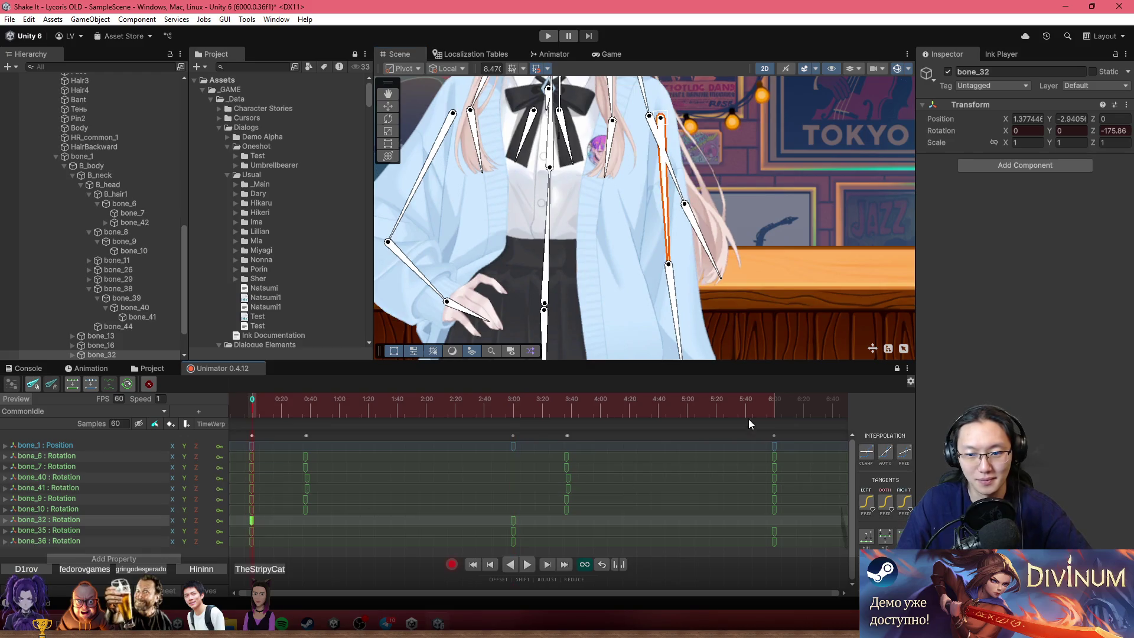
{"action": "left_click", "coordinate": [774, 403]}
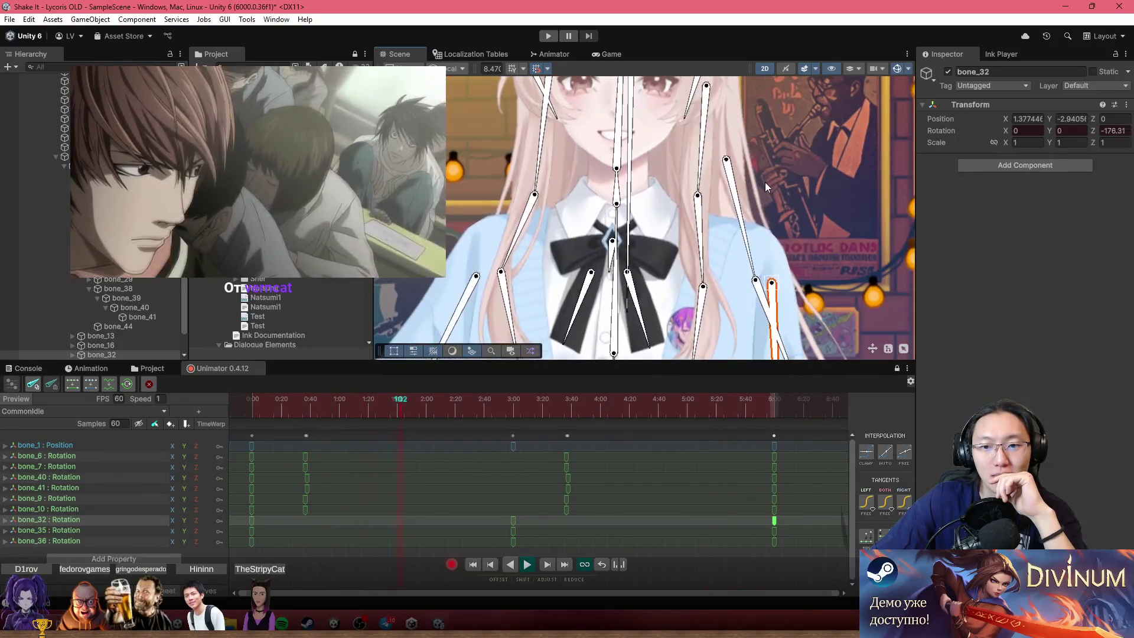
{"action": "left_click_drag", "start_coordinate": [767, 180], "coordinate": [679, 101]}
{"action": "scroll", "coordinate": [751, 172], "scroll_direction": "down", "scroll_amount": 3}
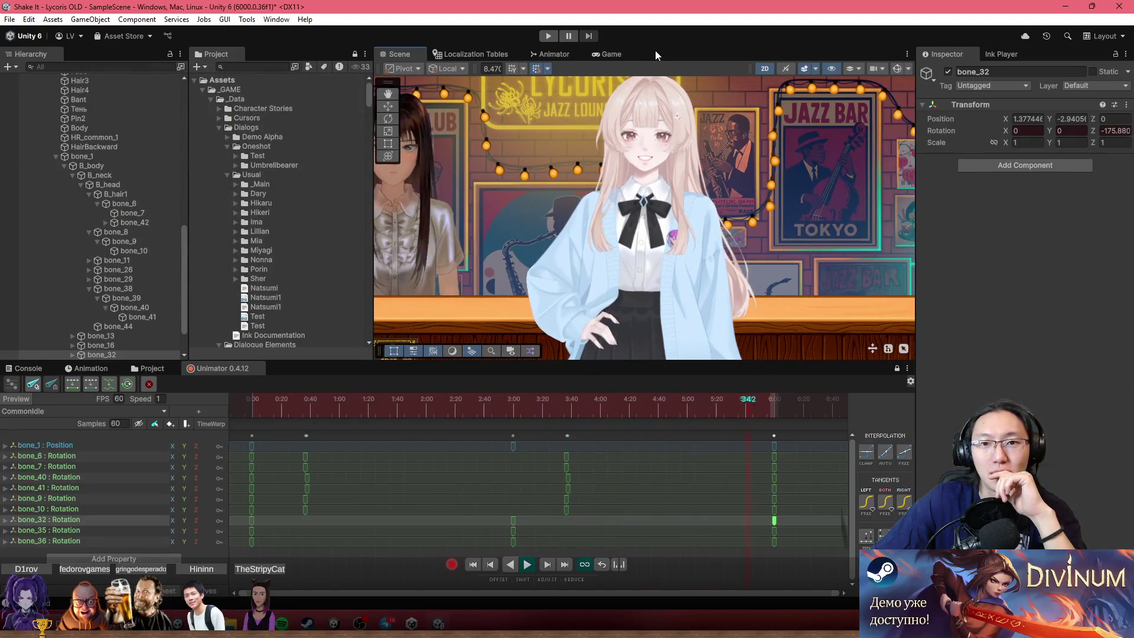
{"action": "left_click_drag", "start_coordinate": [728, 189], "coordinate": [670, 215]}
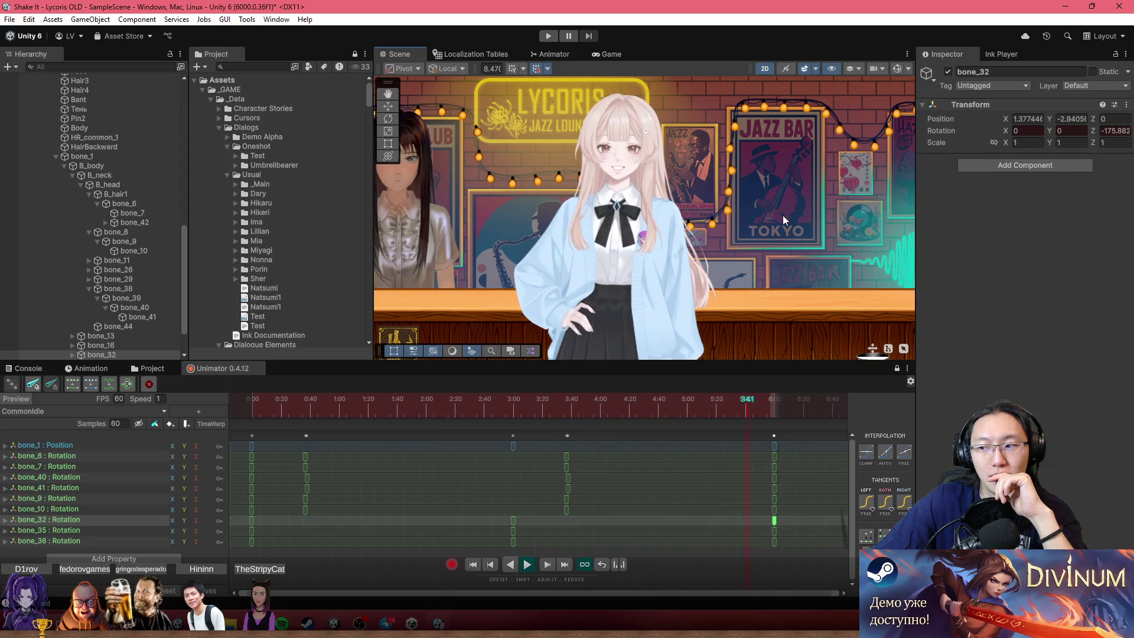
{"action": "scroll", "coordinate": [688, 189], "scroll_direction": "up", "scroll_amount": 2}
{"action": "scroll", "coordinate": [671, 217], "scroll_direction": "up", "scroll_amount": 1}
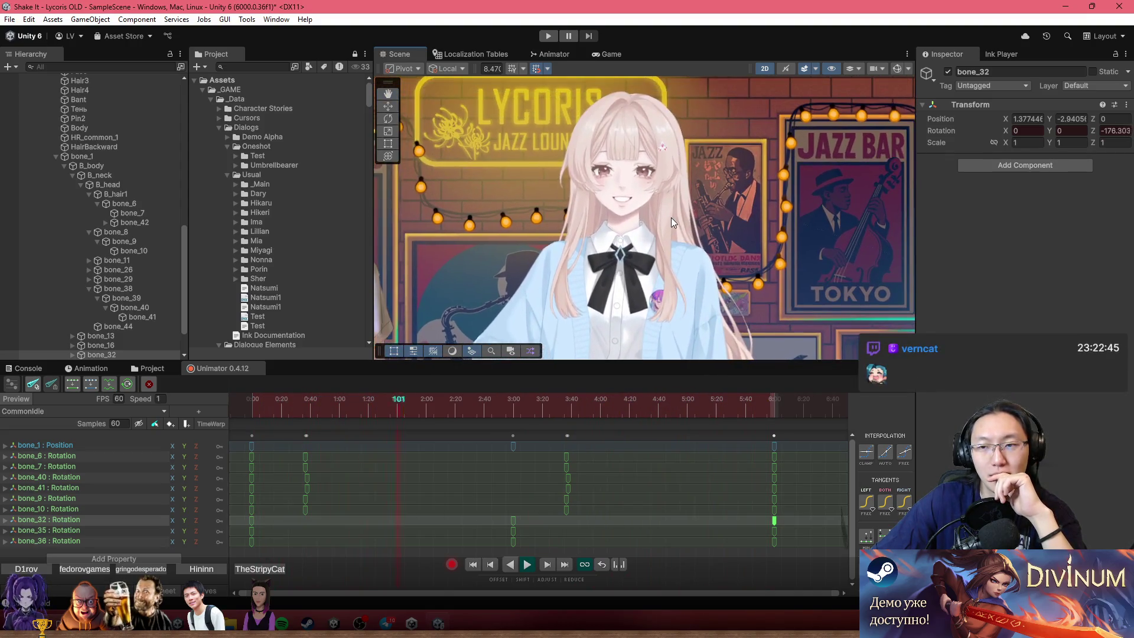